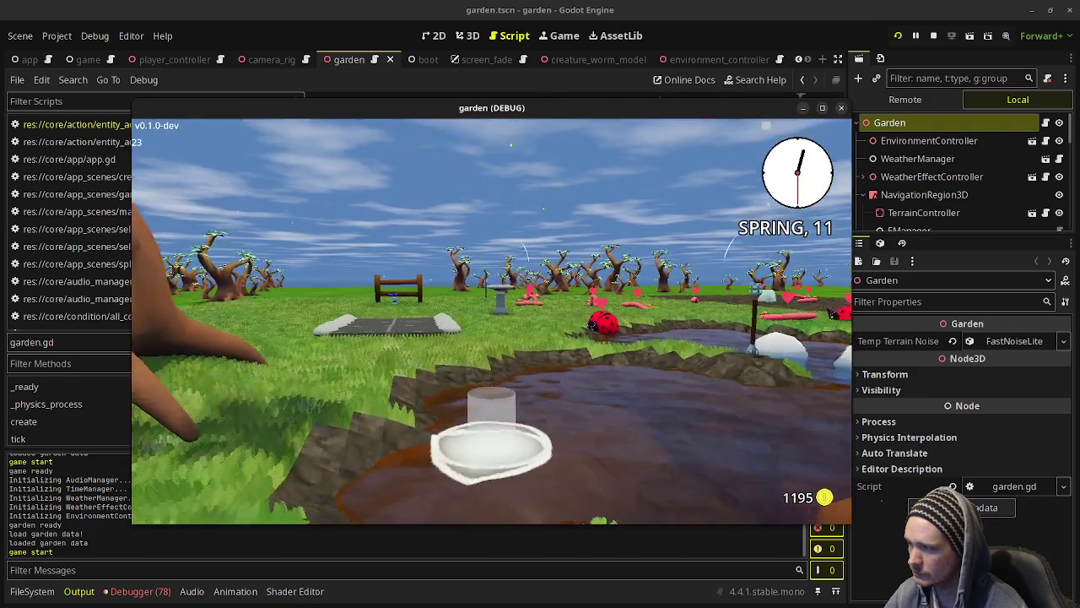
- Equip the hatchet from the tool wheel, then switch to the blue watering can
key(Tab)
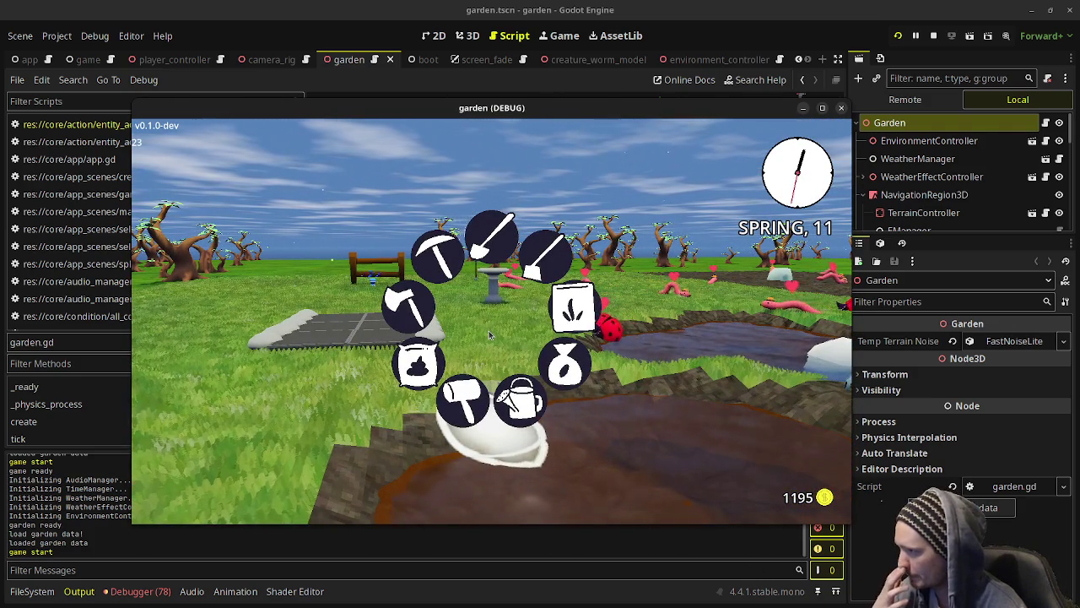
click(411, 310)
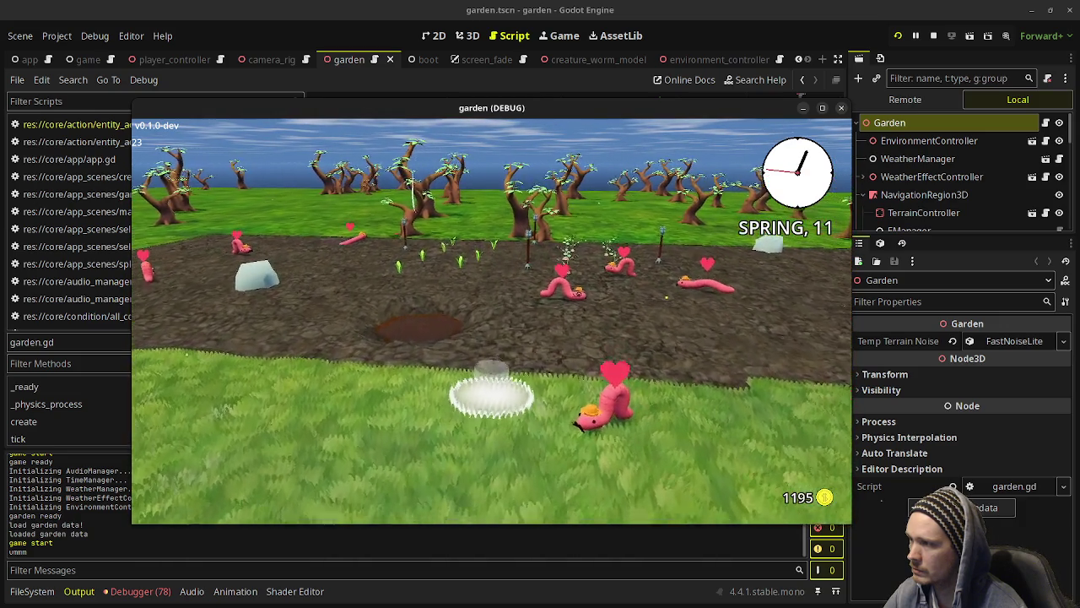
key(Tab)
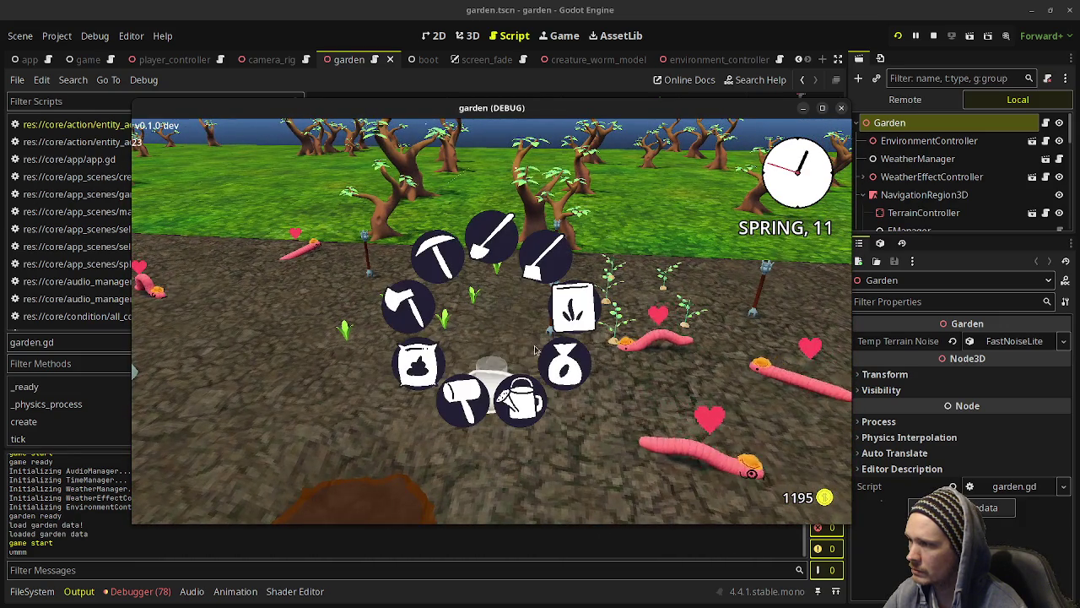
click(525, 403)
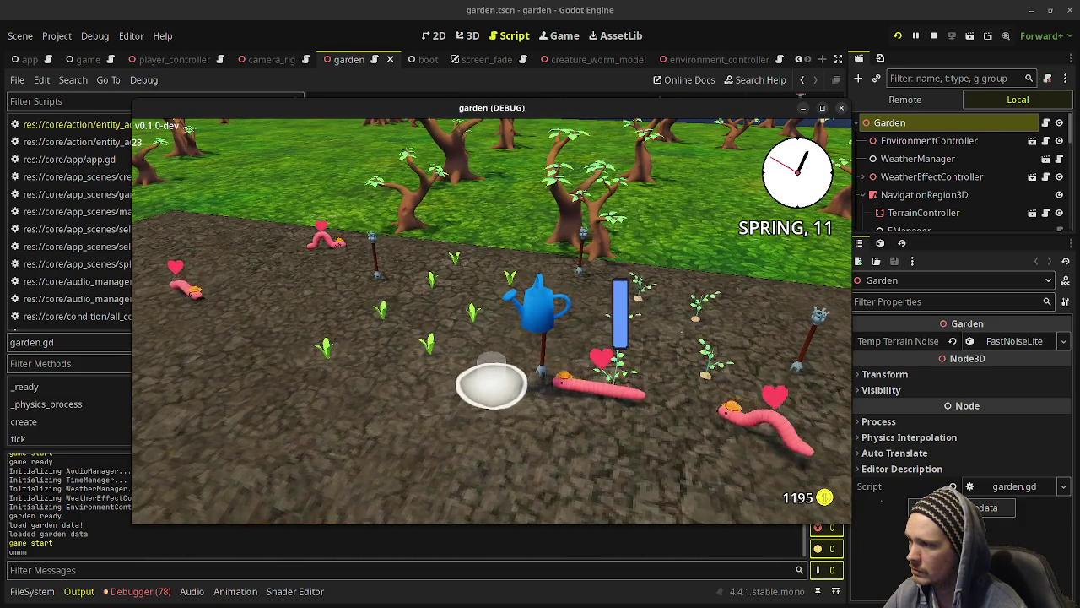
- Inspect the Terrain Watermap and General performance pages in the debug overlay
key(F1)
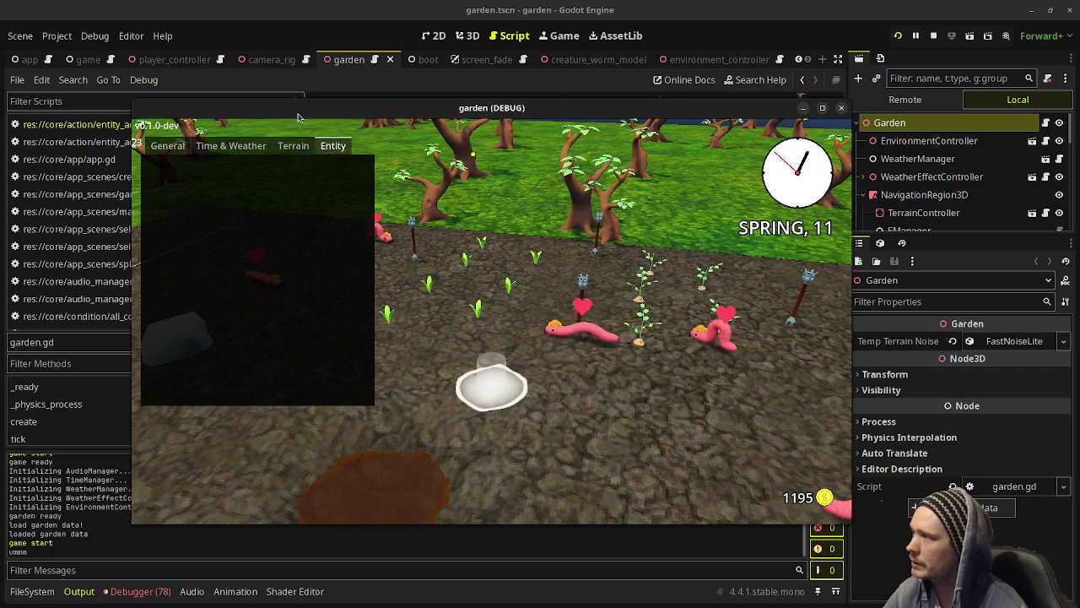
click(293, 147)
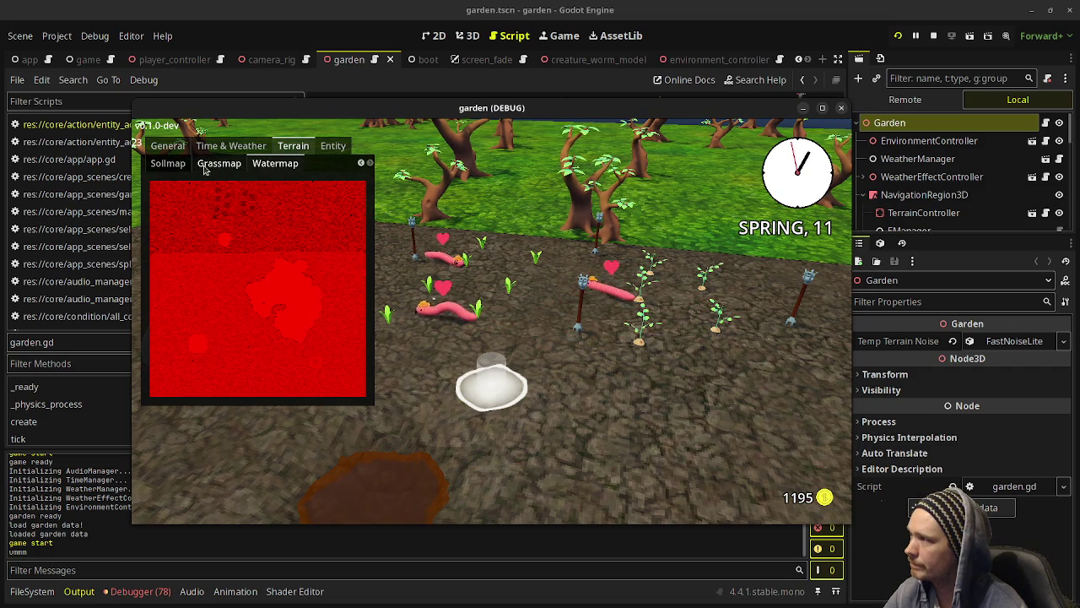
click(230, 145)
click(293, 145)
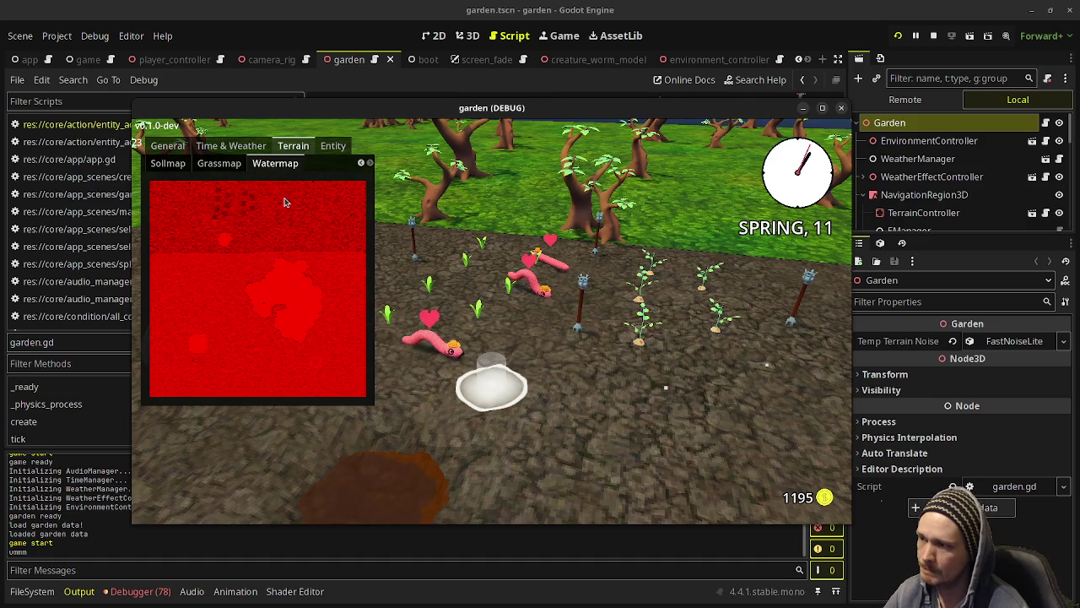
click(167, 146)
- Pause and resume the game, then equip the seed bag offering Bamboo, Carrot and Potato
key(Escape)
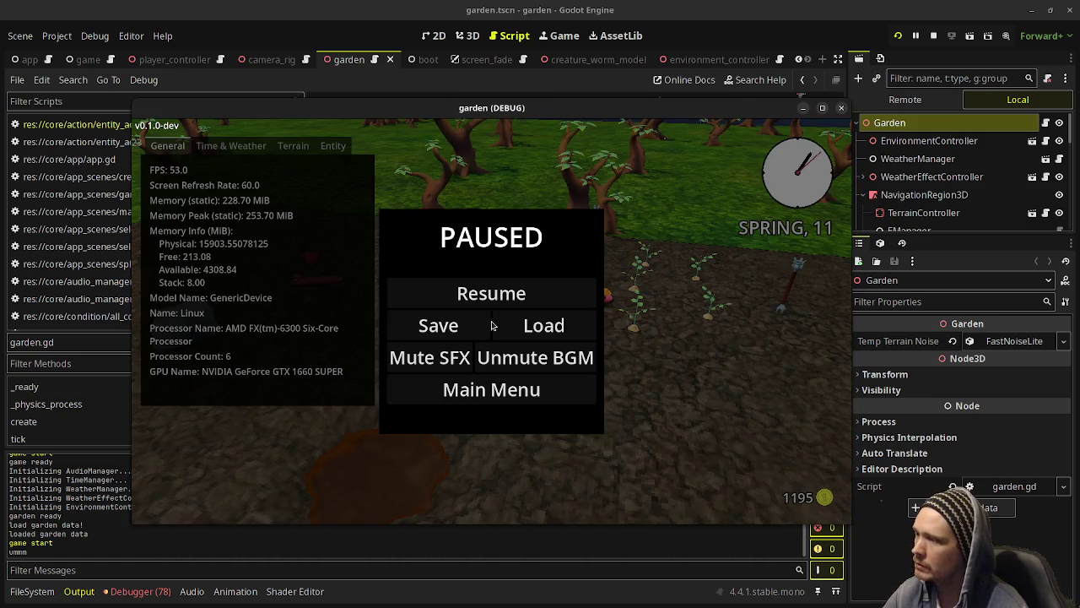
key(Escape)
key(Tab)
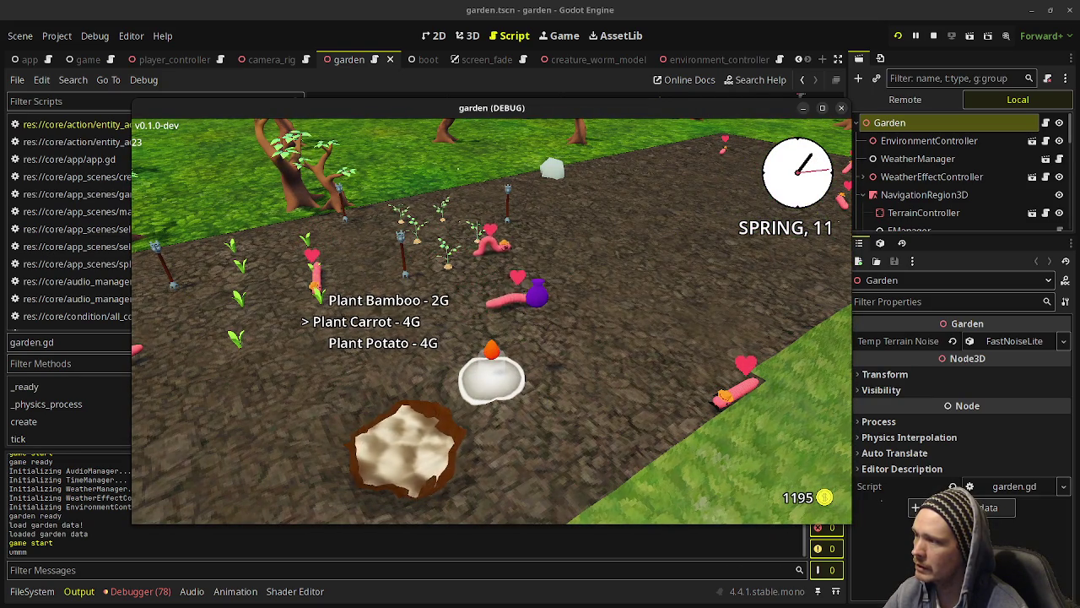
- Walk to the pond's dirt patch and plant shoots along its edge, leaving 1186 gold
key(w)
key(d)
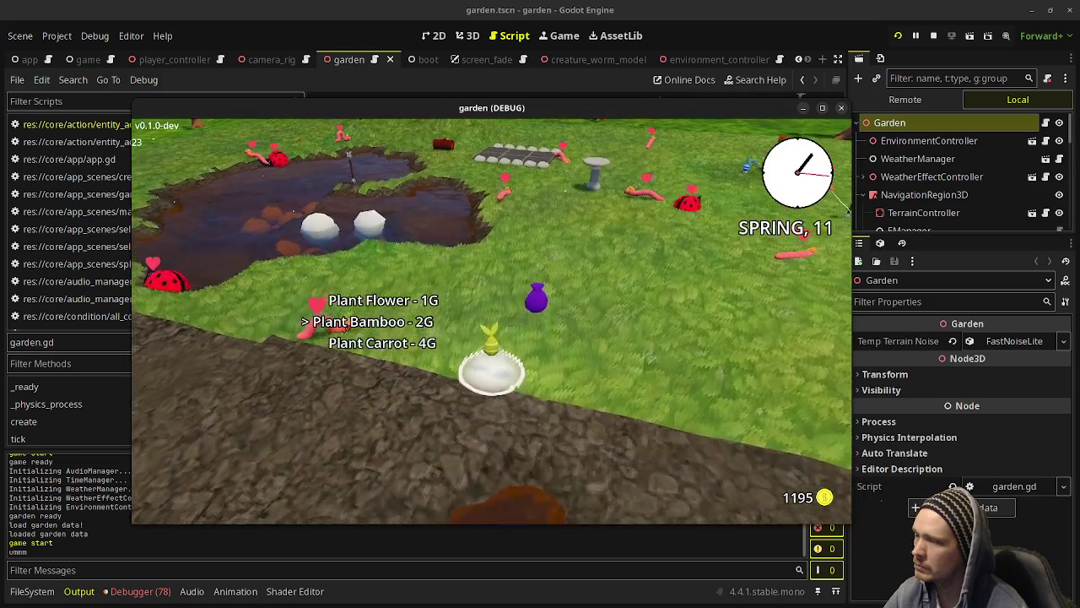
key(w)
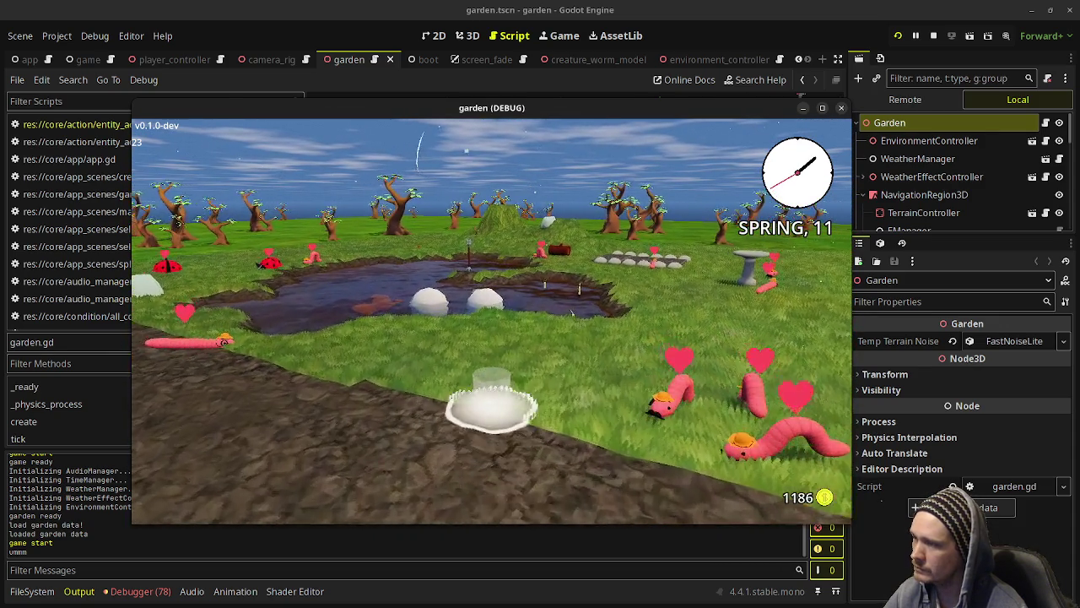
scroll(491, 320, up, 3)
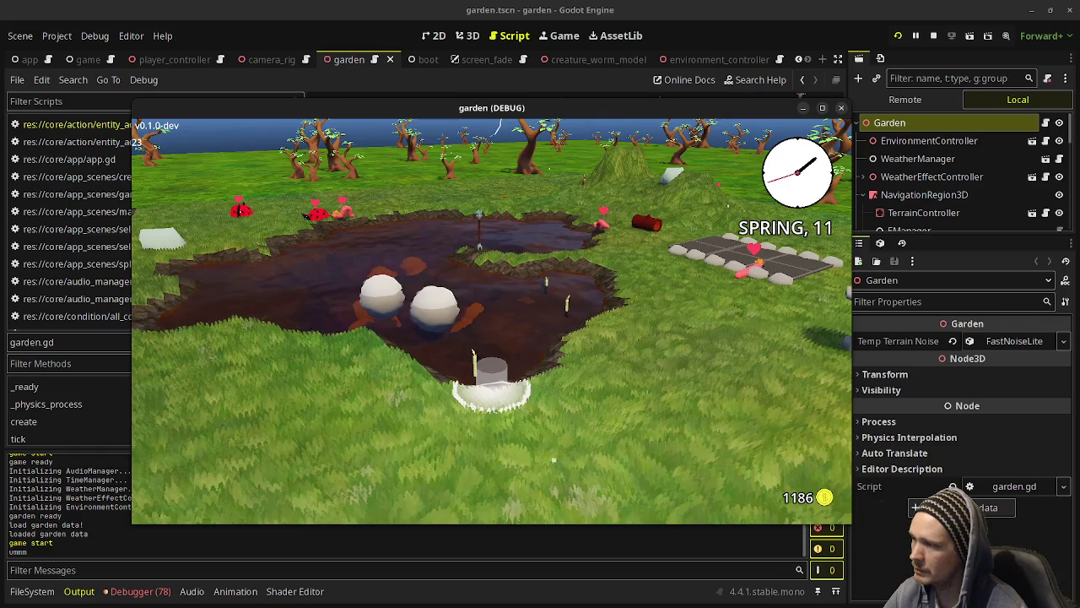
- Show the debug overlay's Time & Weather page: SPRING 11, 1:46pm, x1.0, SUNNY
key(e)
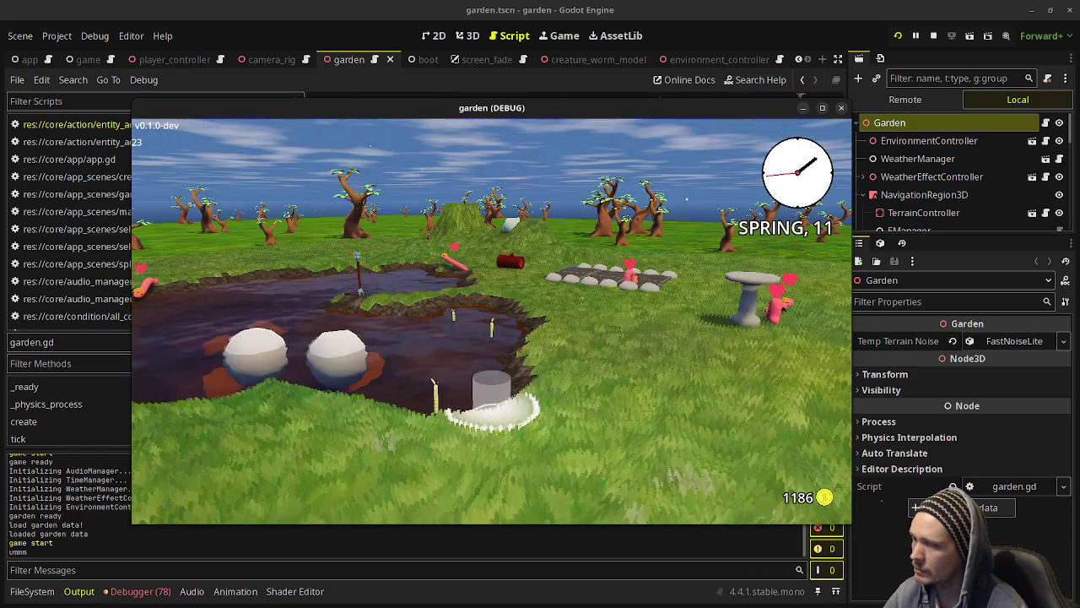
key(F3)
click(230, 145)
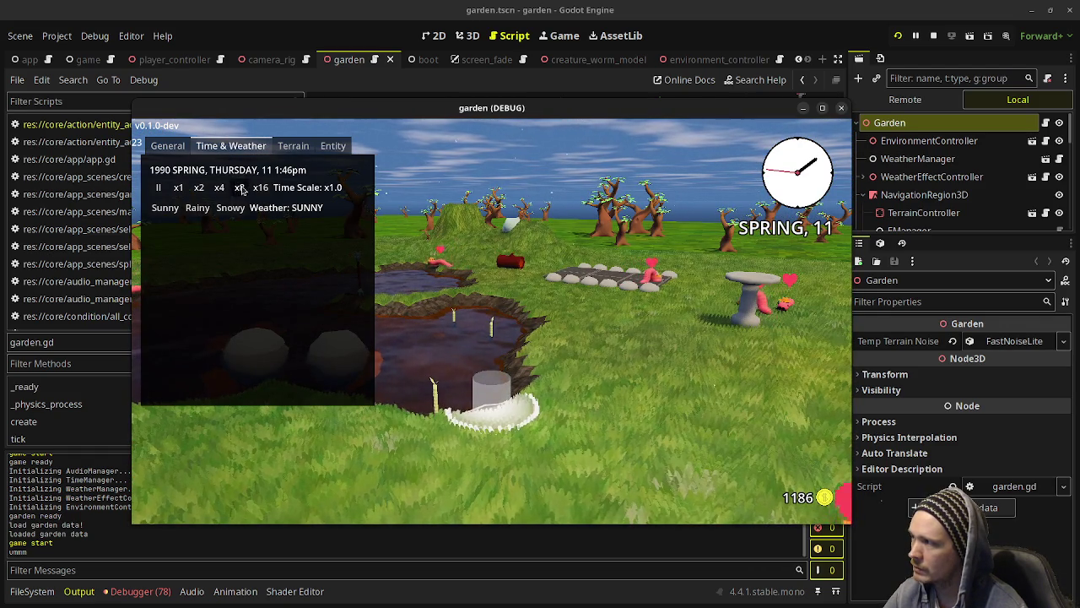
- Run game time at x8 until the bamboo grows tall, restore x1, and face the field
click(240, 187)
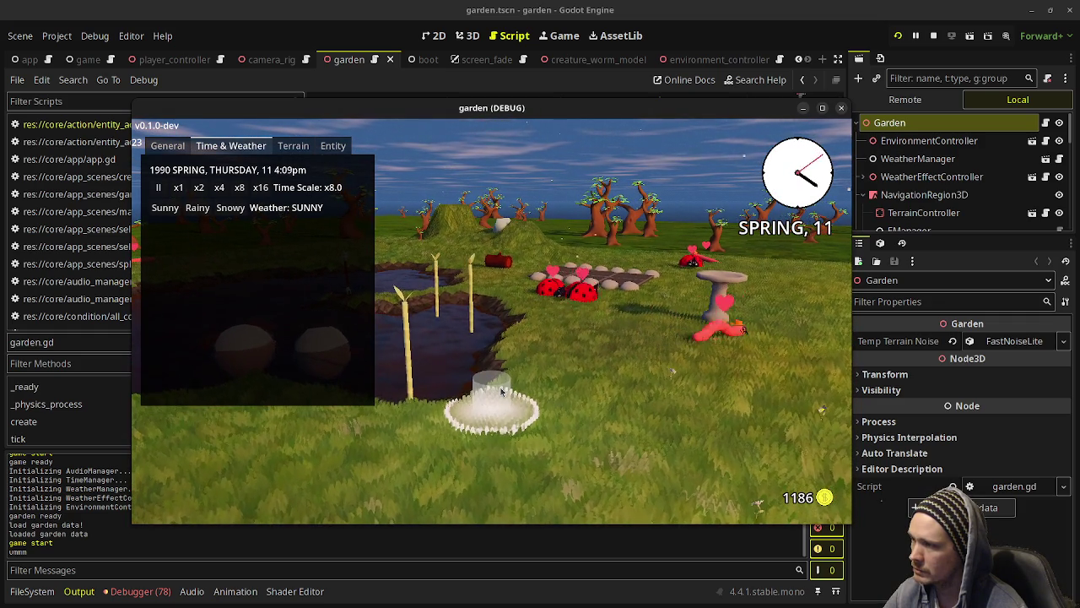
click(178, 188)
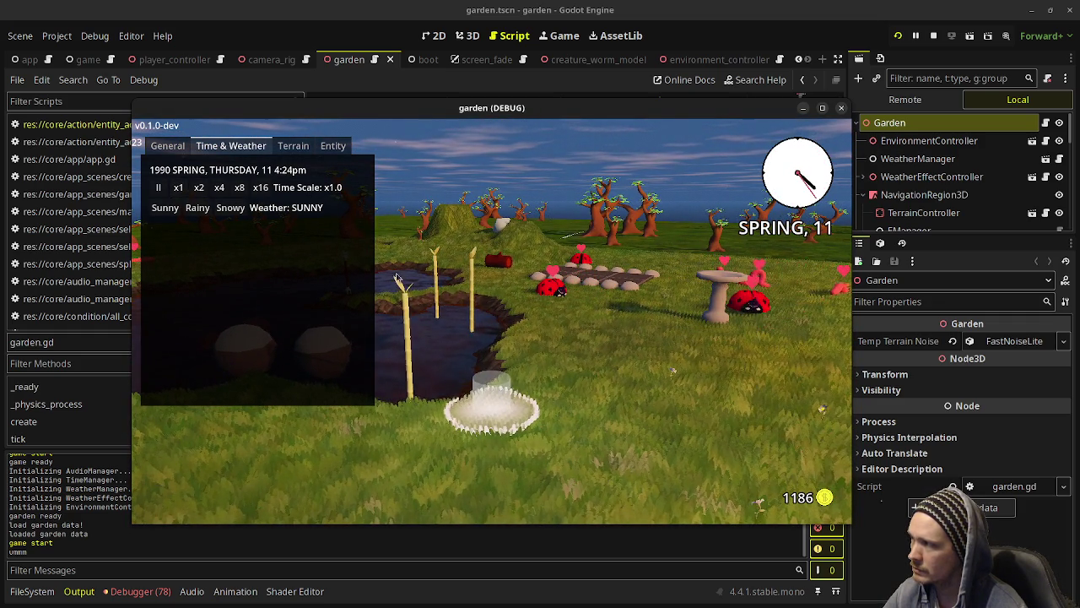
mouse_move(395, 277)
mouse_down()
mouse_move(139, 513)
mouse_move(169, 472)
mouse_move(211, 506)
mouse_move(270, 507)
mouse_up()
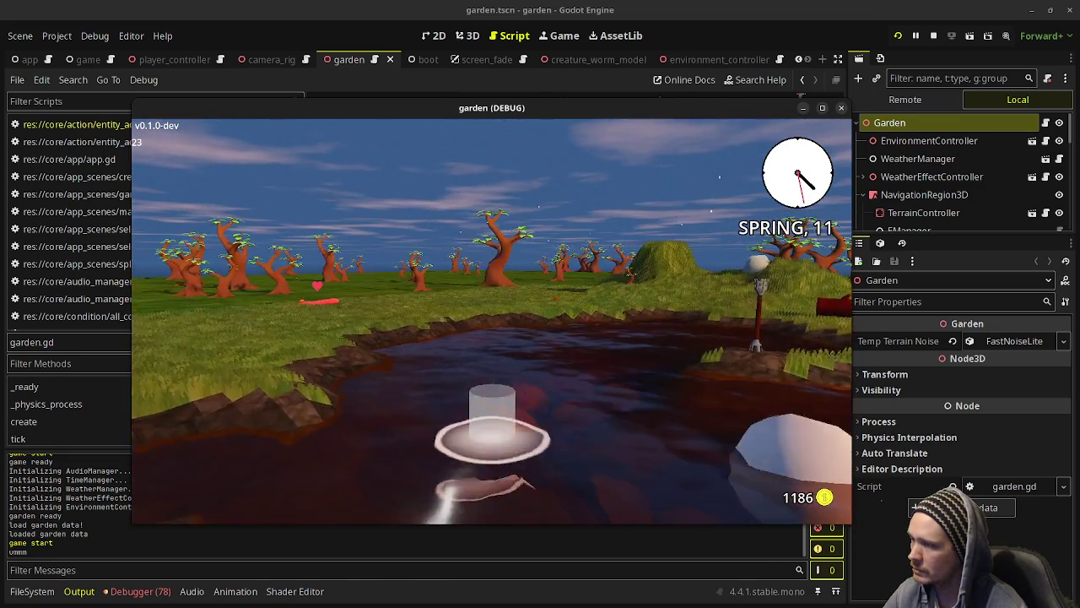
- Equip the hammer and build a 3G torch at the pond's edge, leaving 1180 gold
key(s)
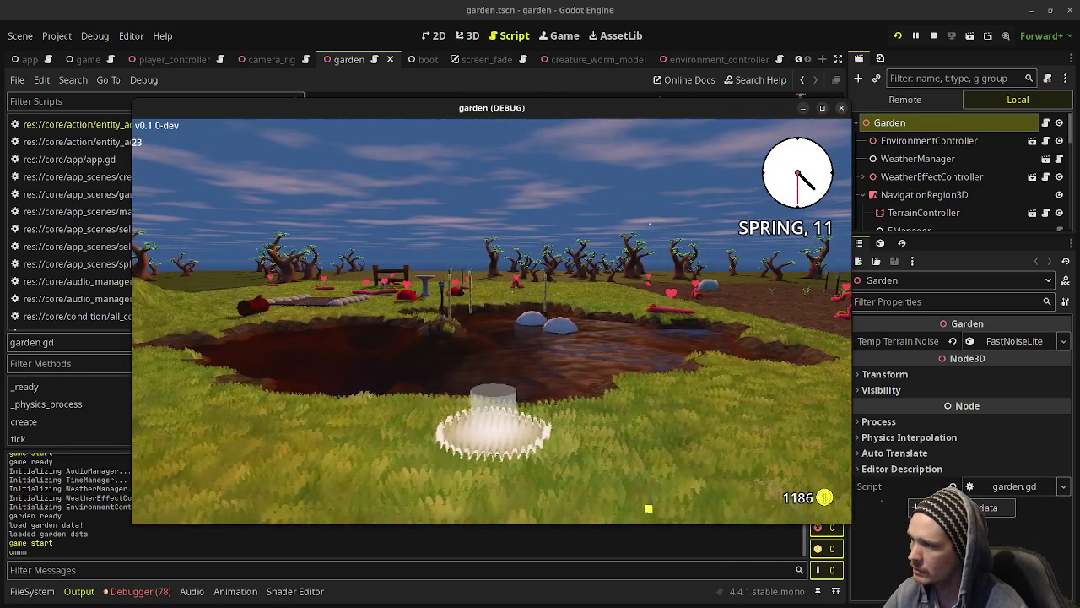
key(Tab)
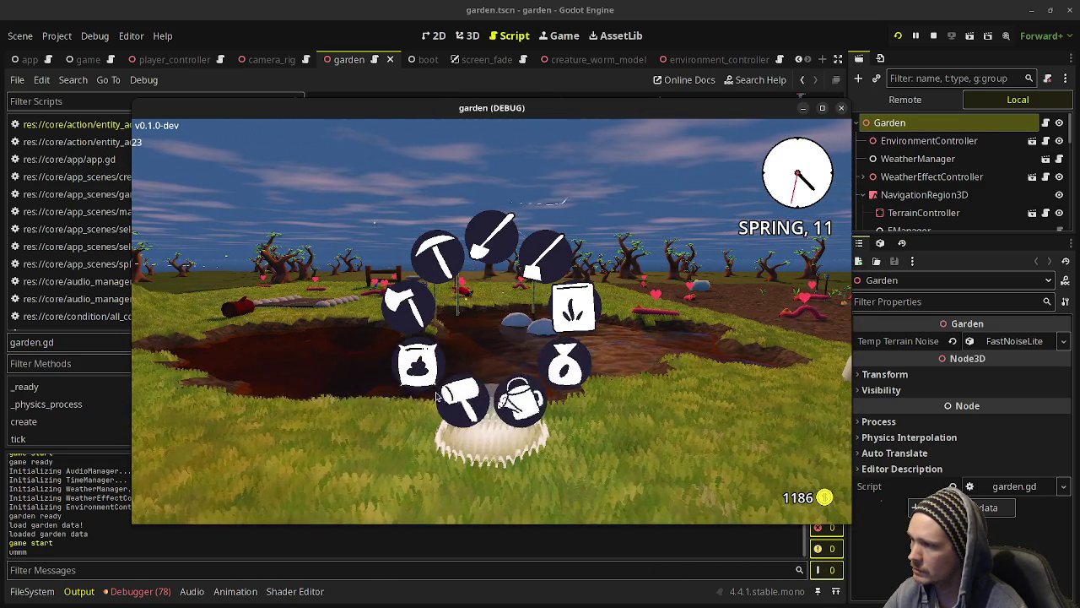
click(437, 395)
click(363, 318)
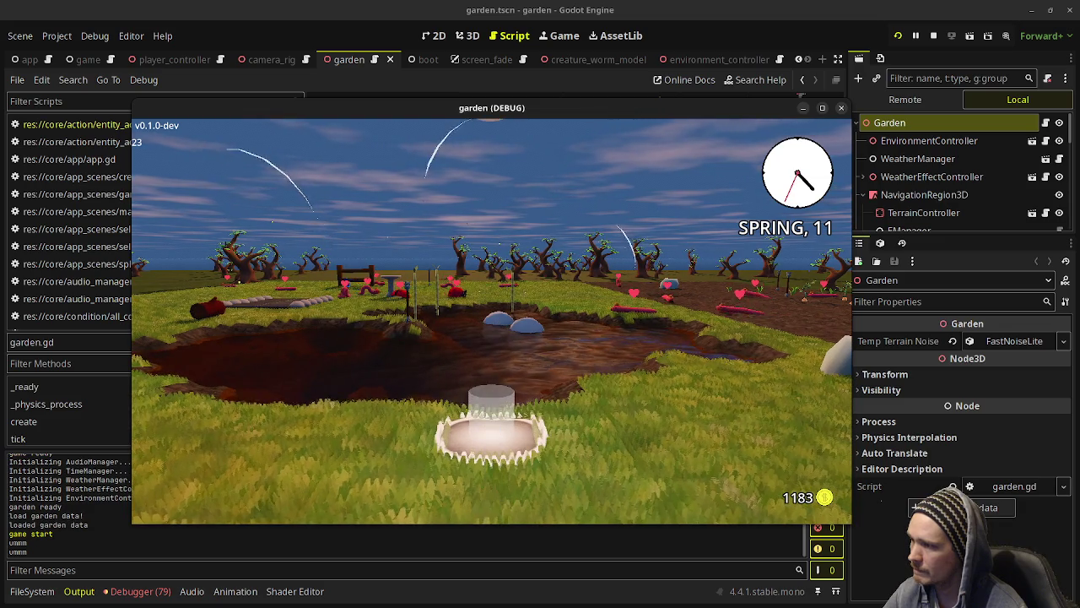
key(Tab)
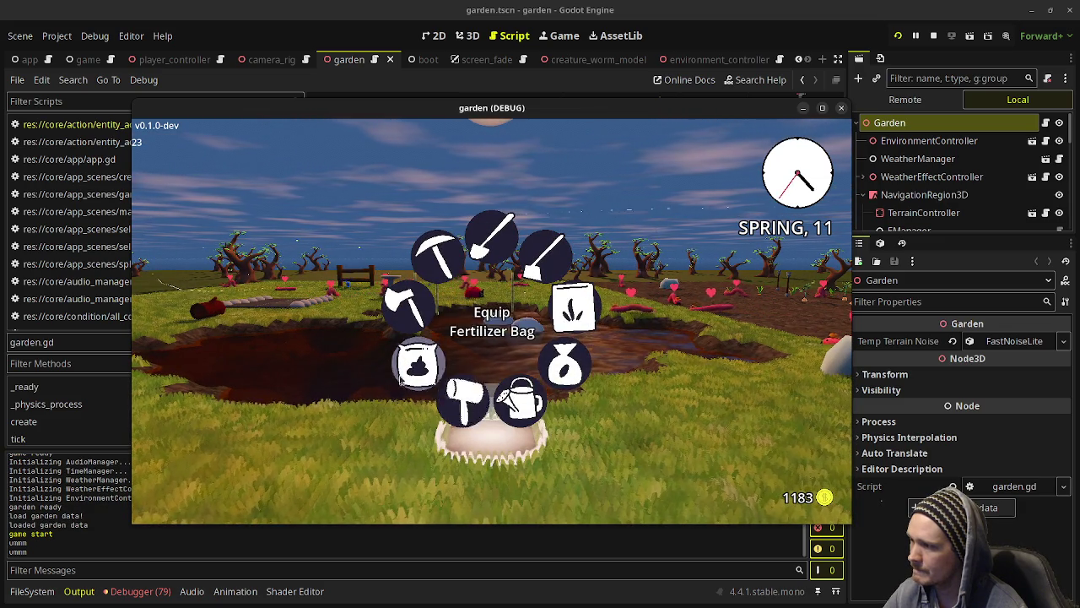
click(574, 308)
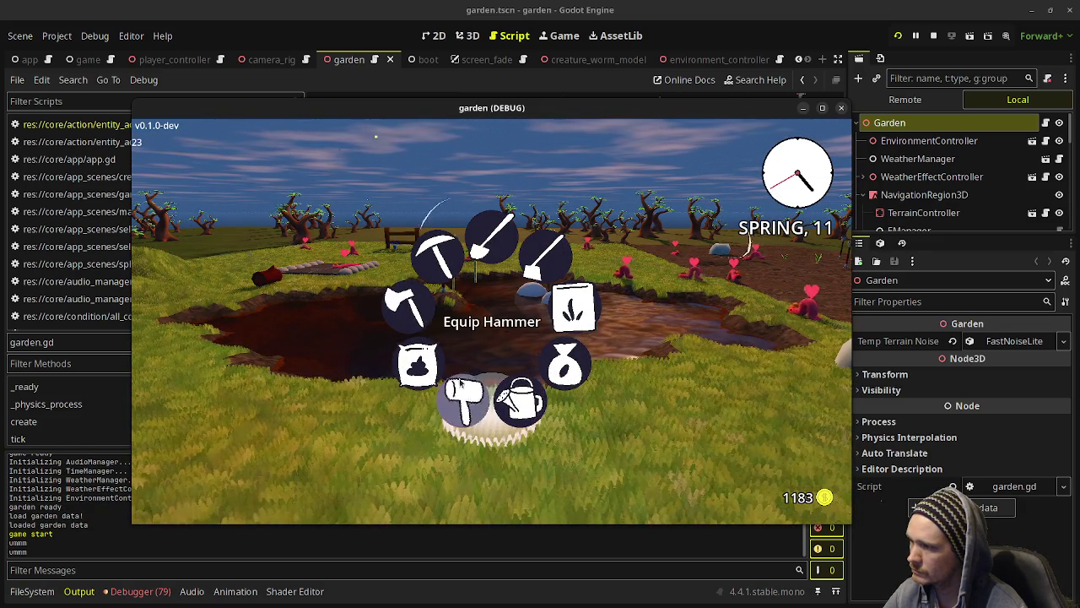
click(465, 395)
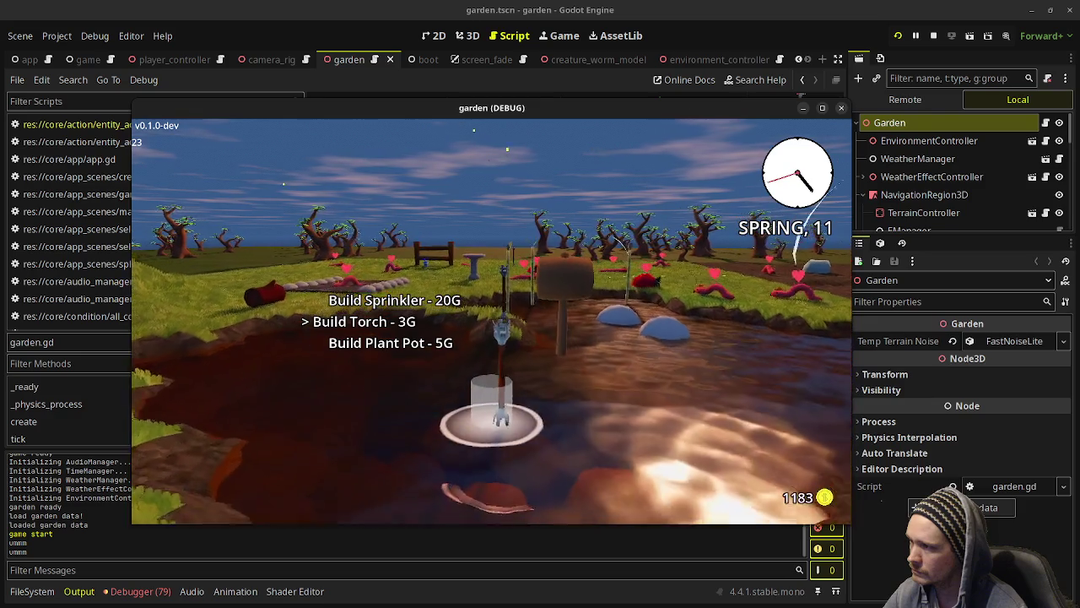
key(e)
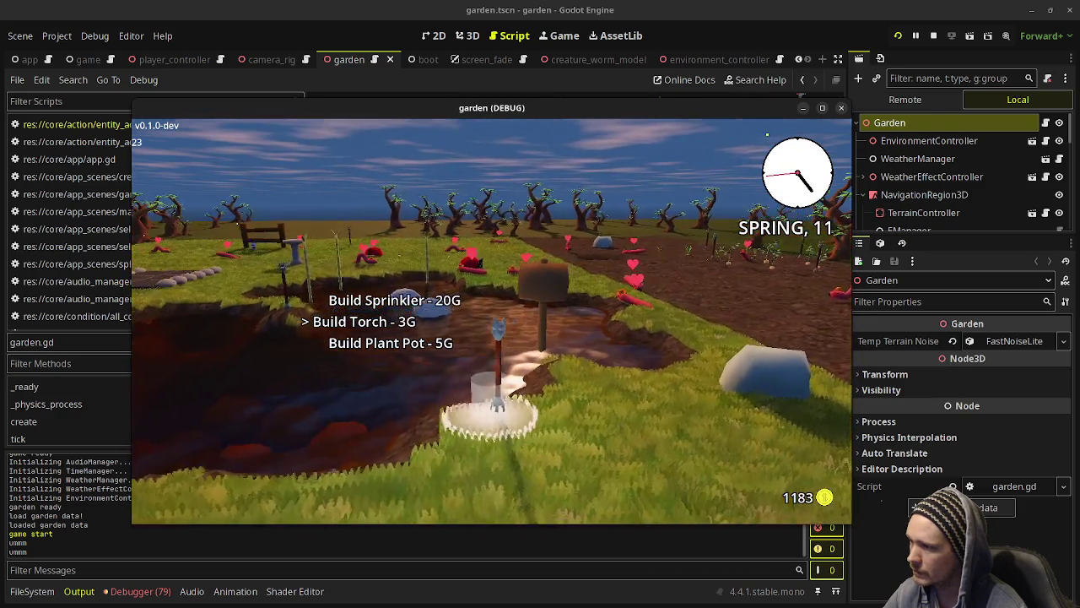
key(Return)
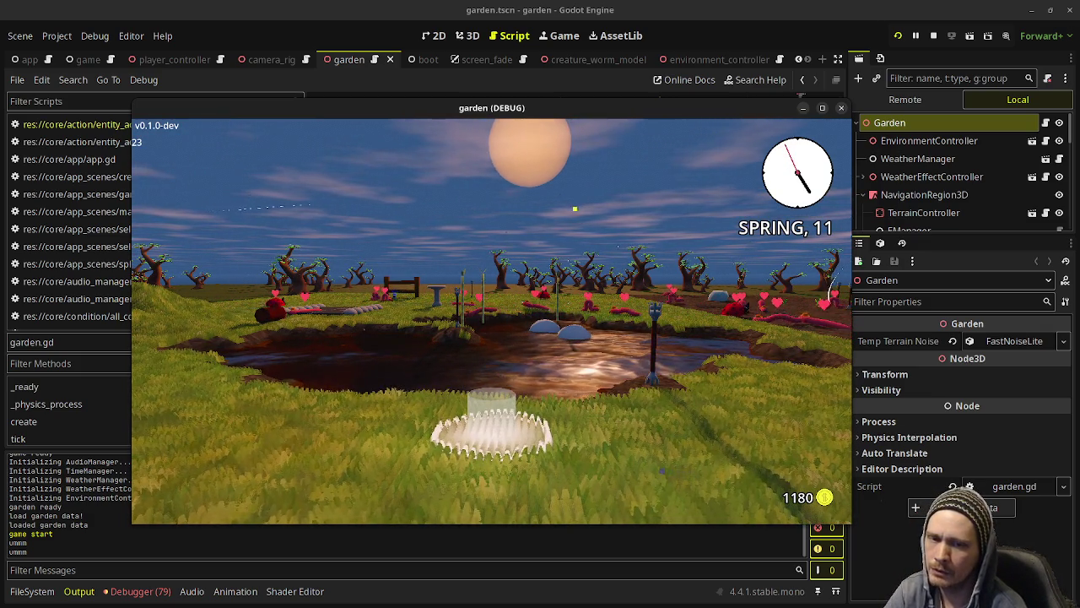
- Walk the worm past the water basin and step down into it
scroll(575, 209, down, 3)
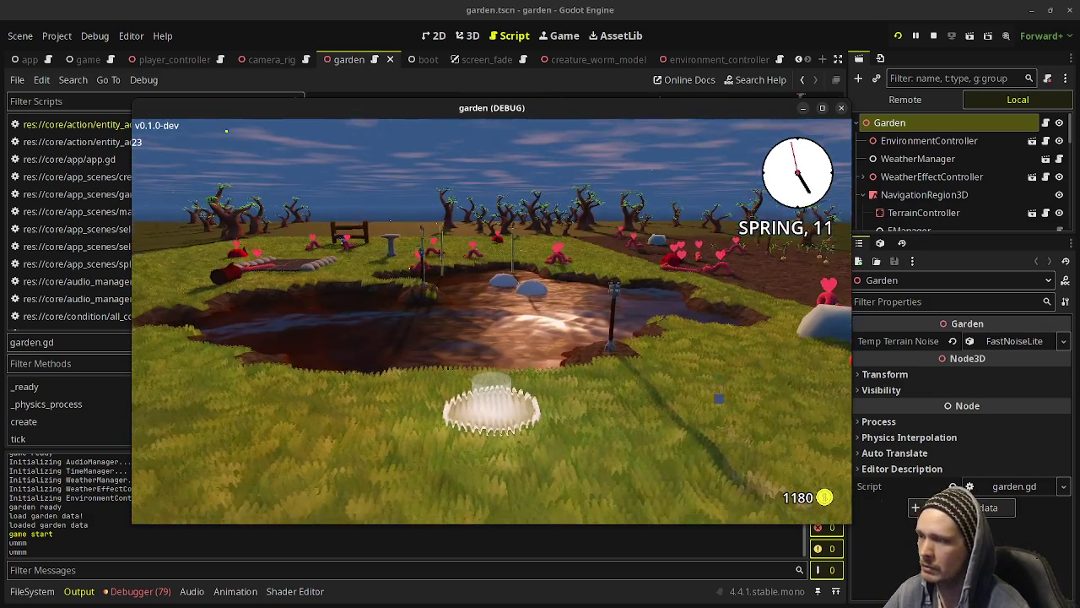
scroll(574, 209, up, 3)
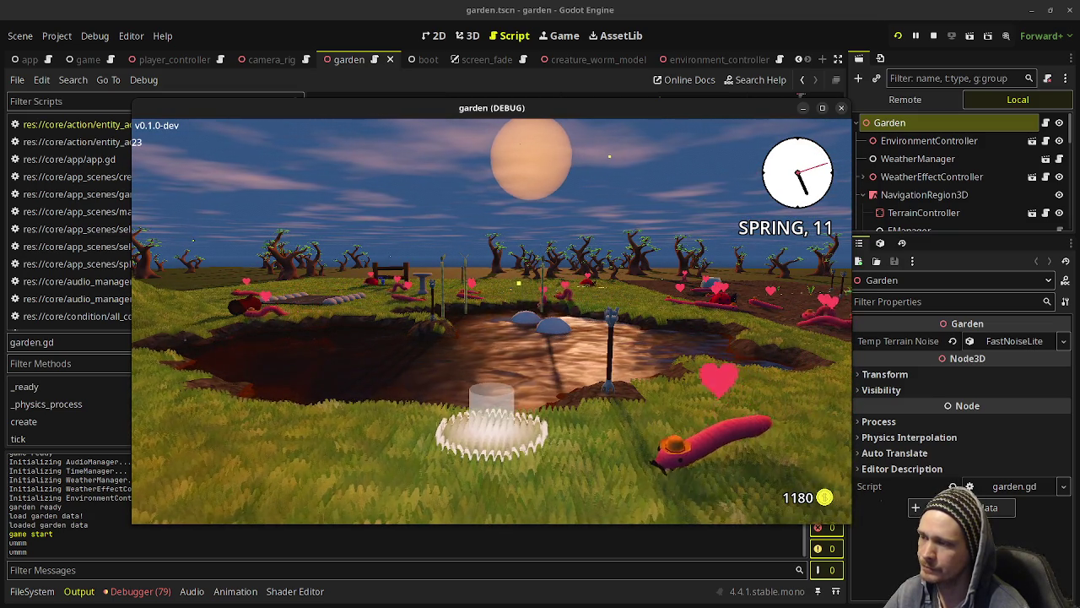
key(d)
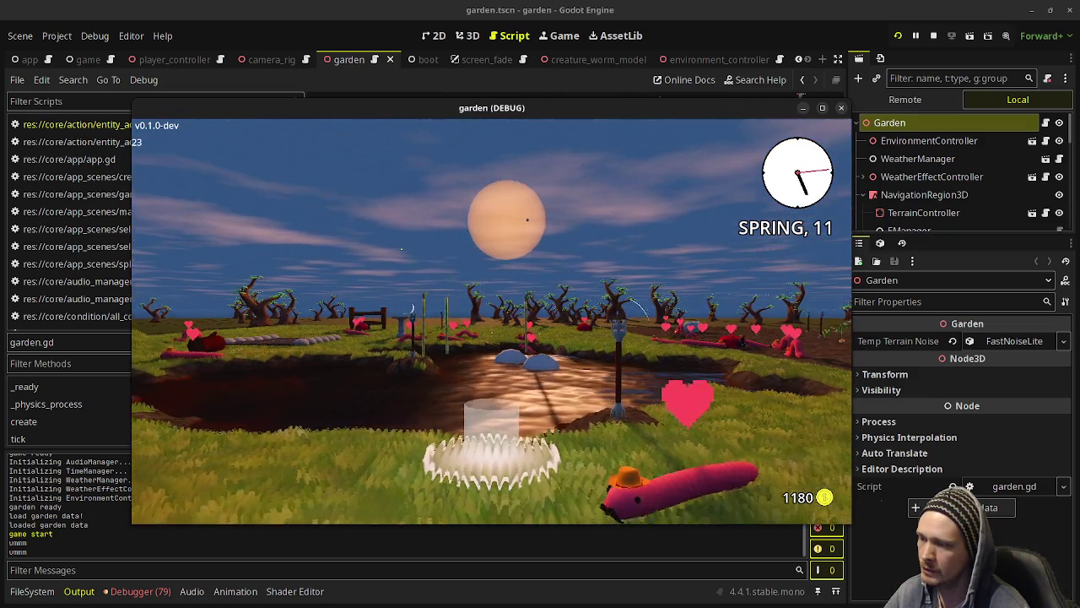
key(s)
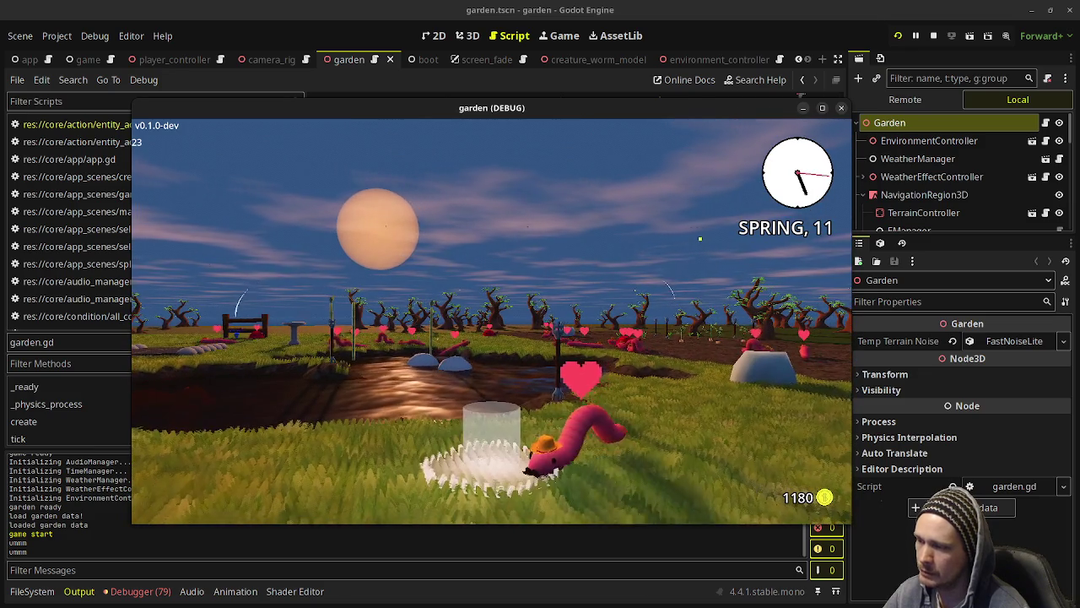
key(d)
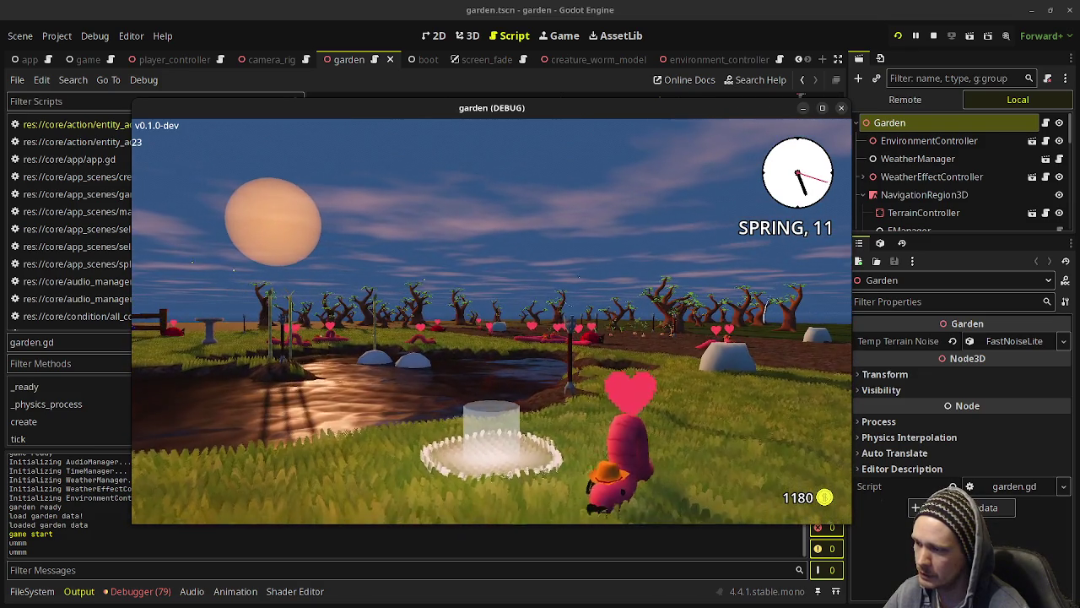
key(a)
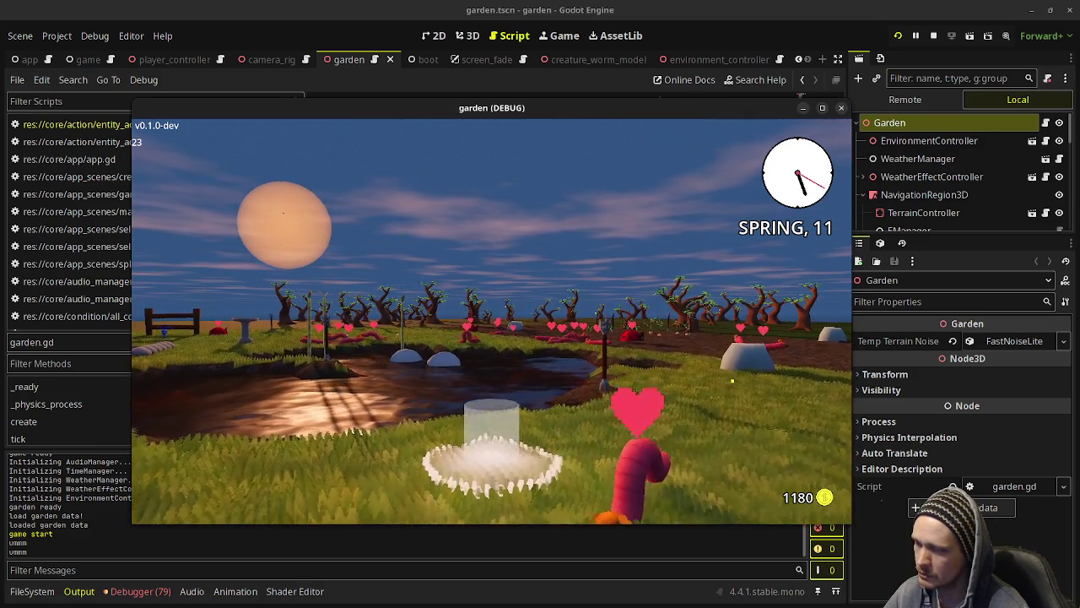
key(a)
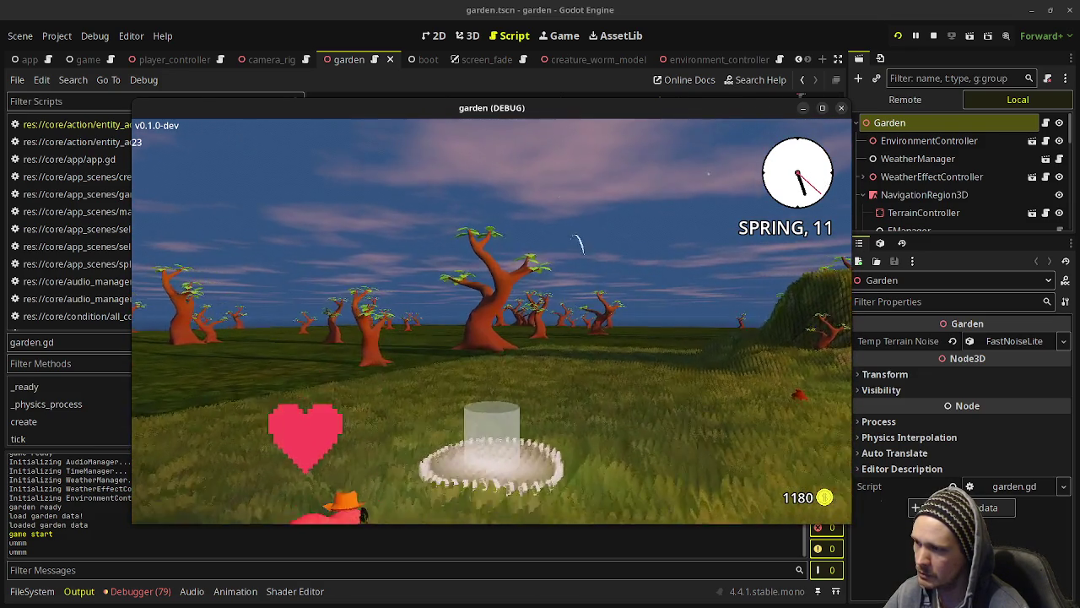
key(w)
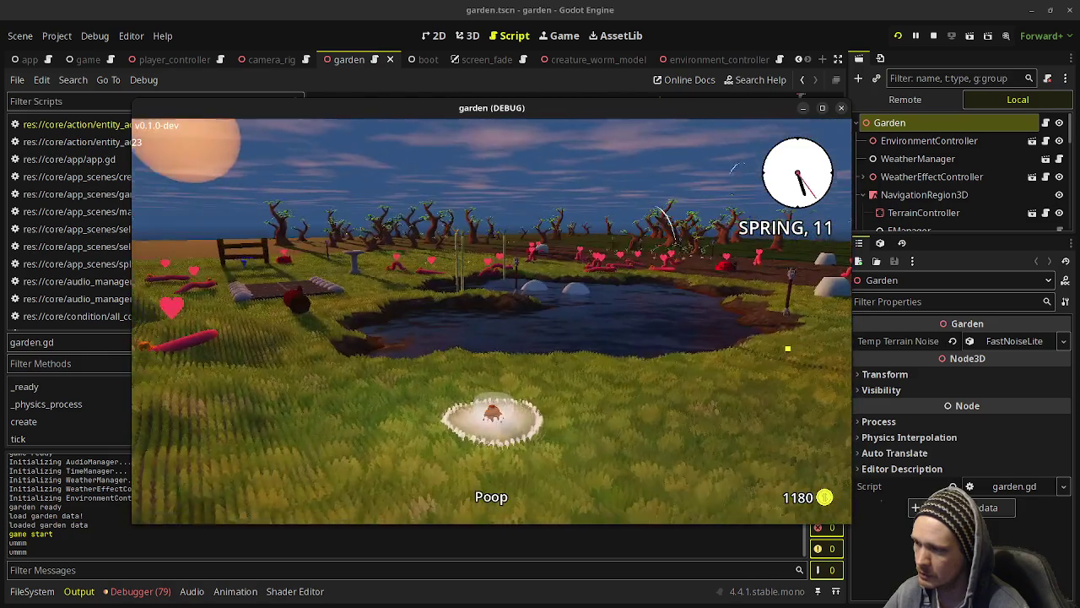
- Grow an Apple Tree in the basin, raising coins to 1181
key(d)
key(a)
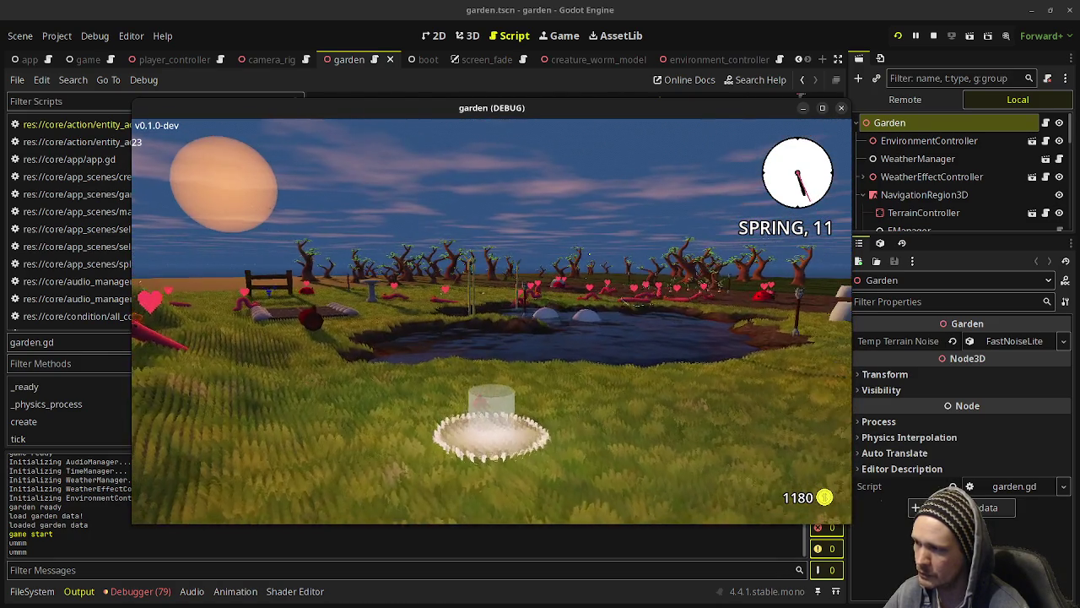
key(w)
key(a)
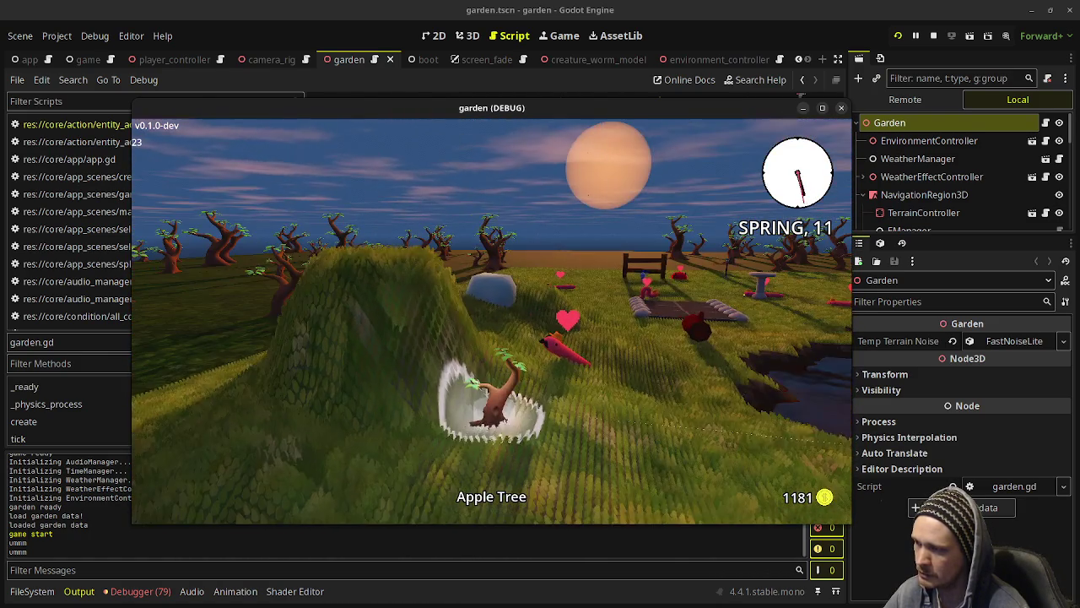
key(d)
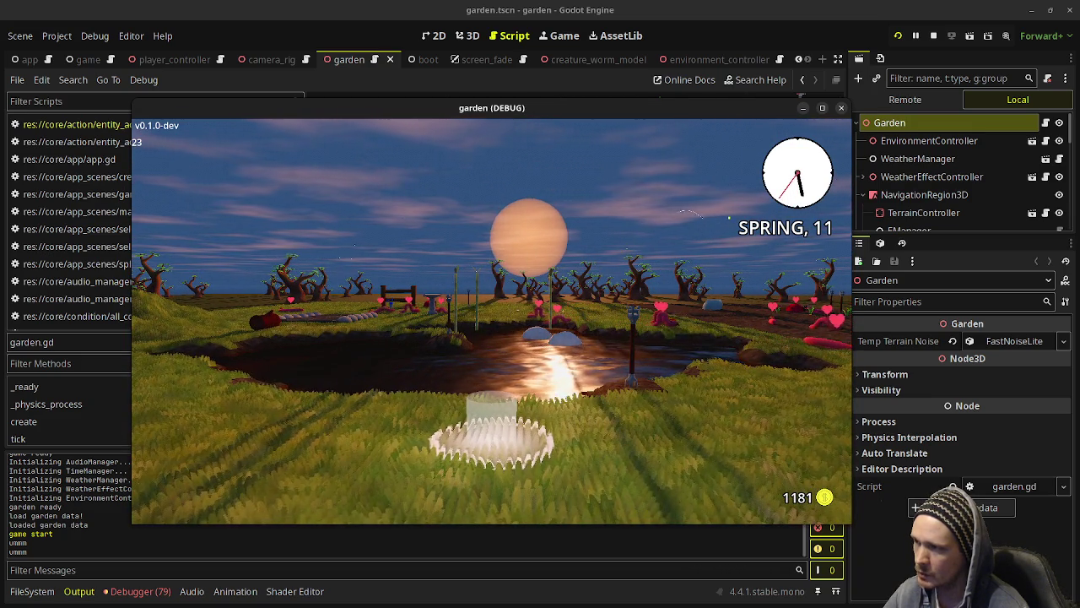
- Pause, maximize the game window to fill the screen, and resume play at dusk
key(Escape)
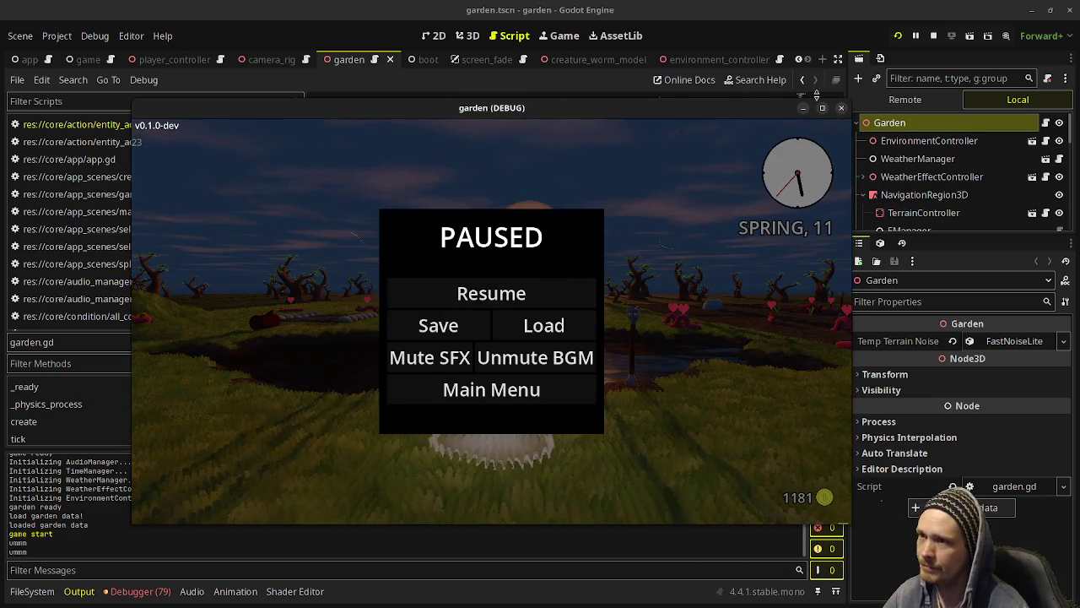
double_click(491, 107)
click(540, 273)
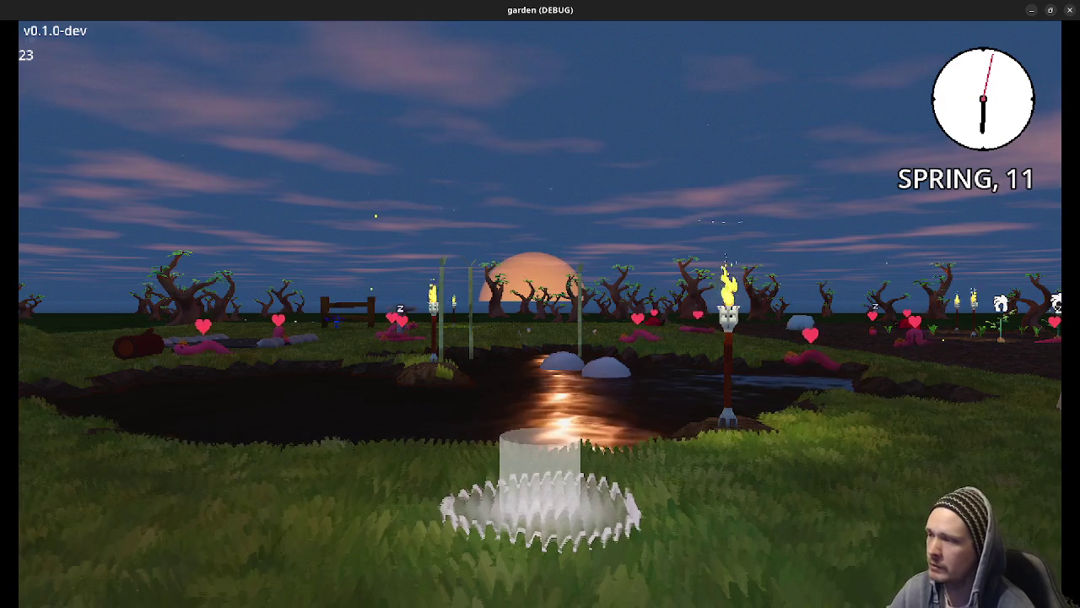
- Equip the seed pouch from the tool wheel
key(Tab)
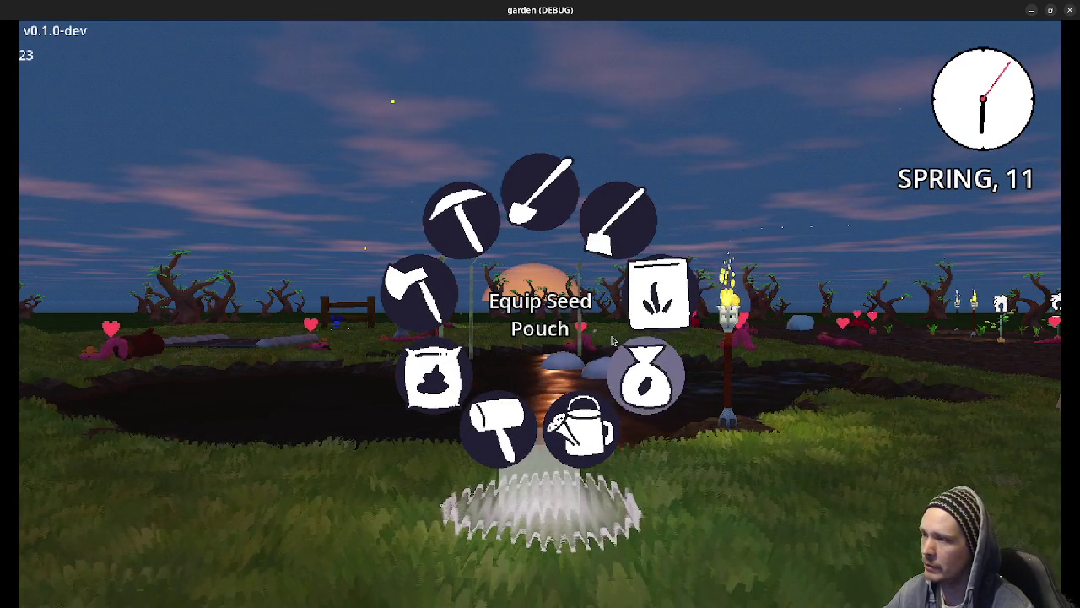
key(Tab)
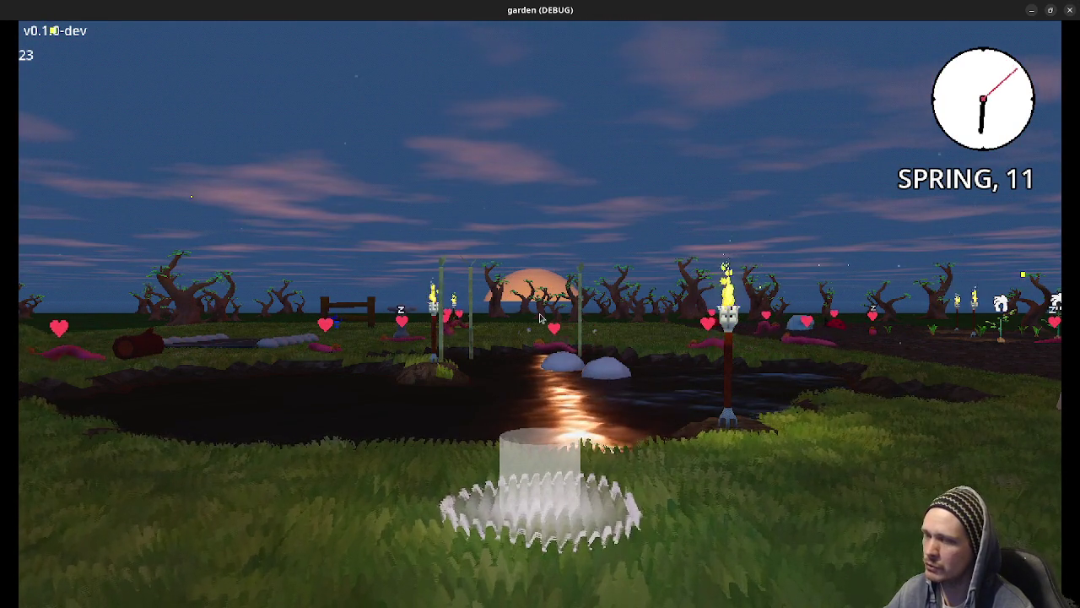
key(Tab)
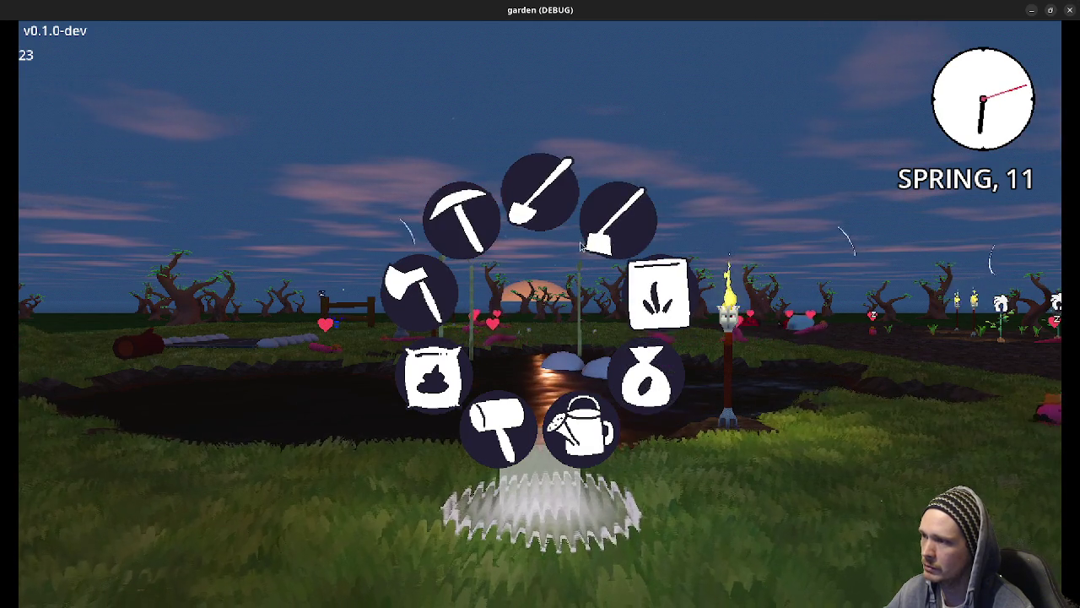
click(646, 381)
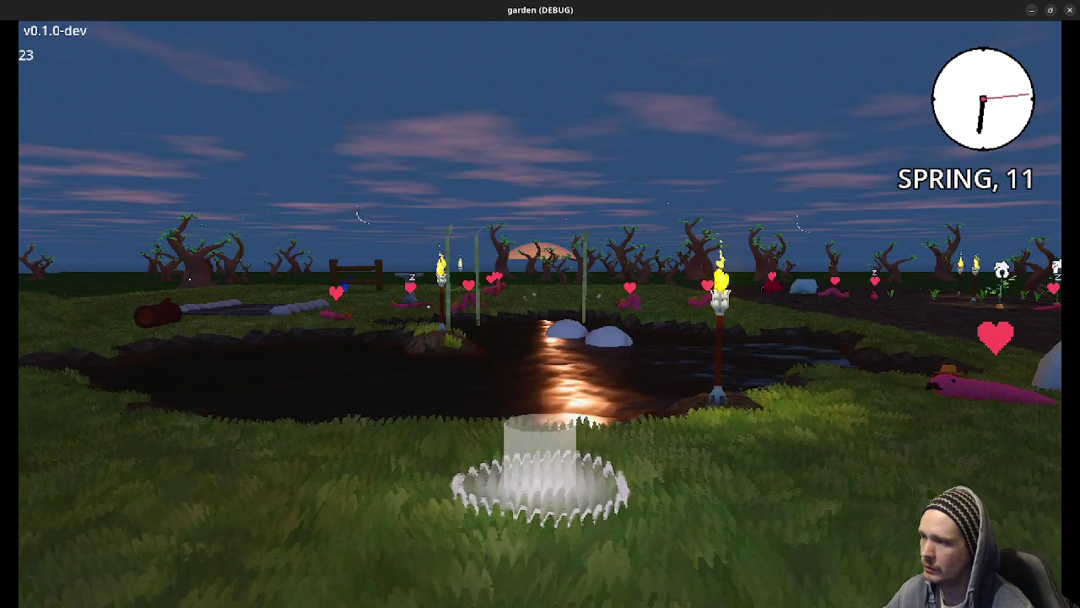
- Cross the pond to the flower and torch patch and select the Potato seed
key(w)
key(a)
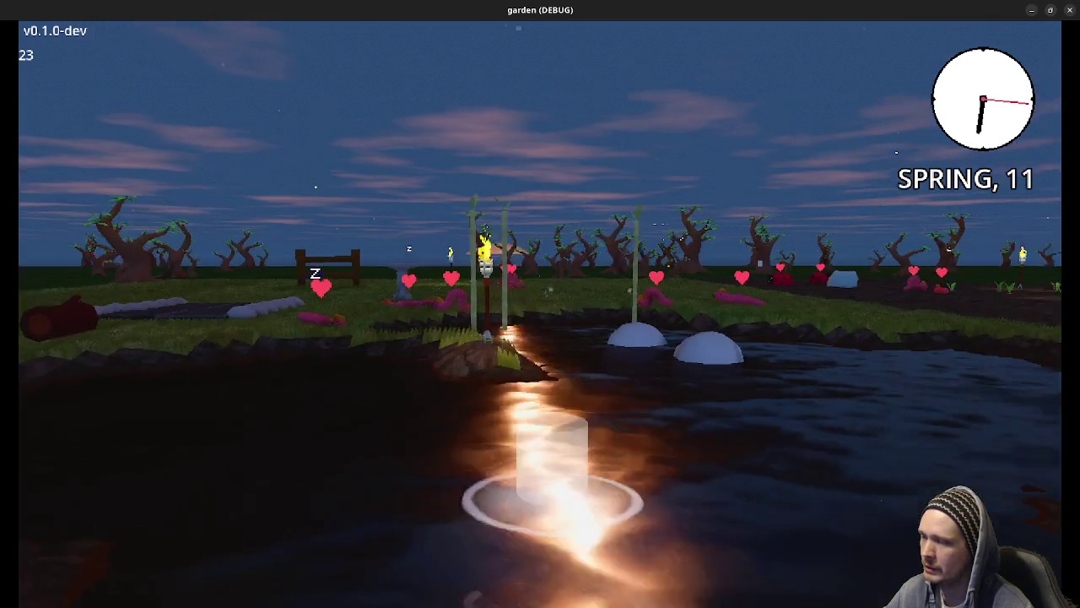
key(w)
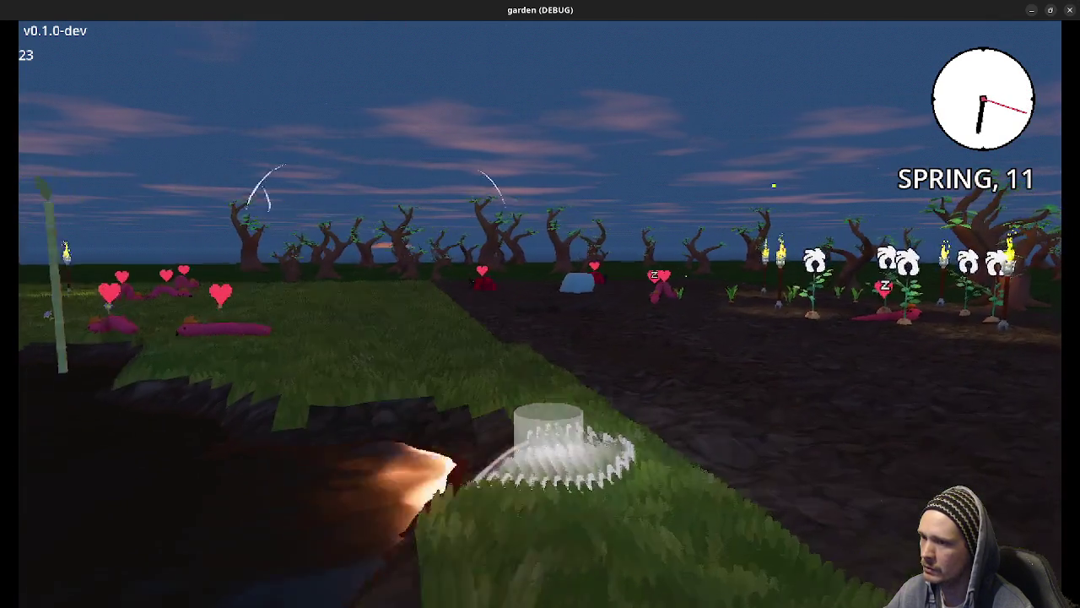
key(a)
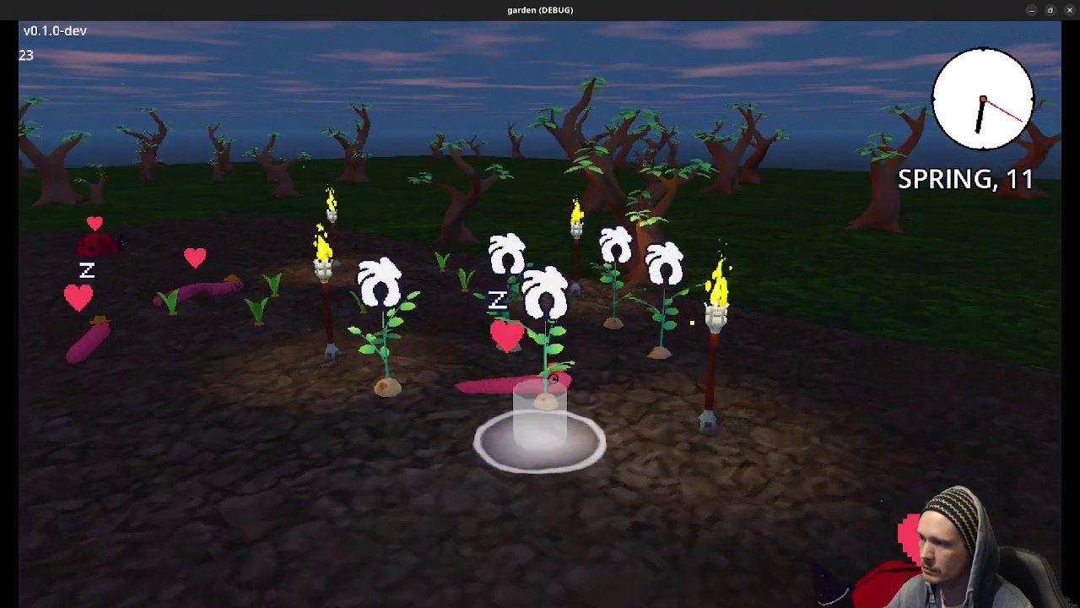
scroll(540, 430, down, 1)
- Equip the hammer, place a 3G torch, and scroll the build list to Shipping Bin (20G)
key(s)
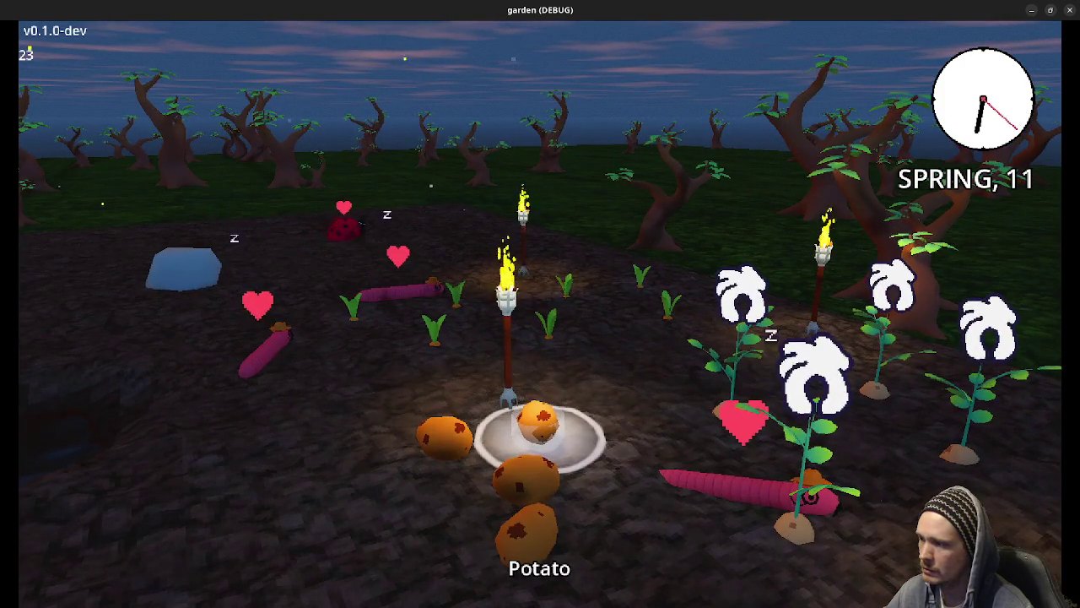
key(Tab)
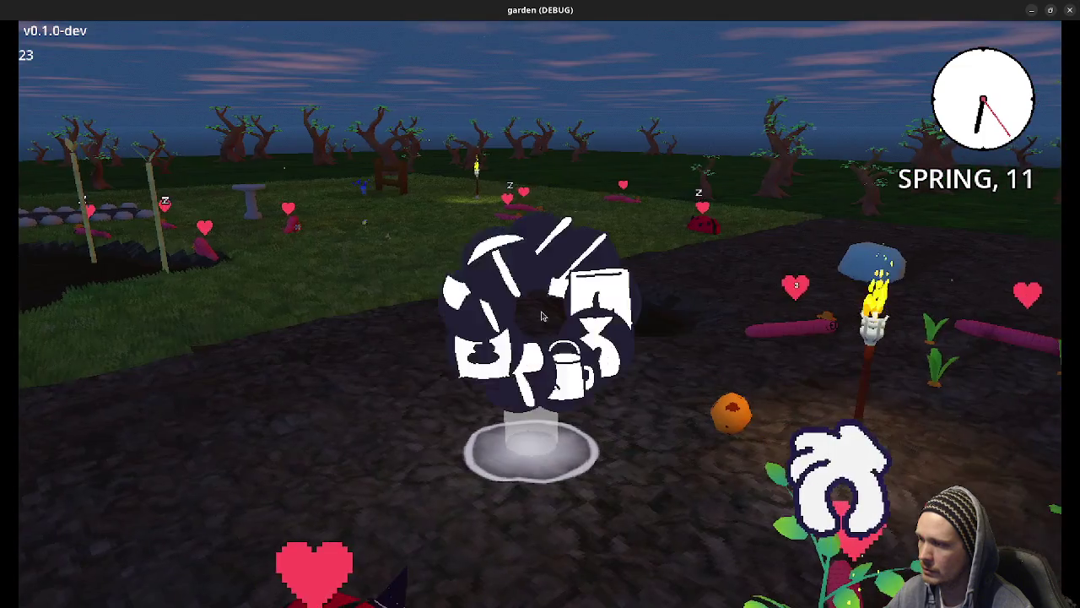
click(540, 304)
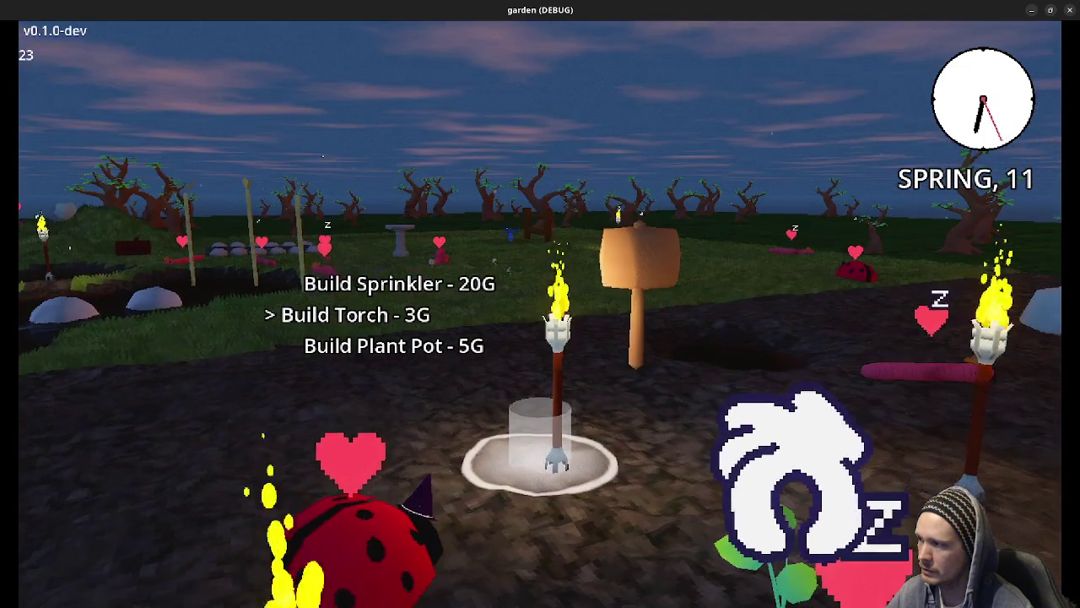
scroll(540, 303, down, 1)
scroll(540, 303, down, 1)
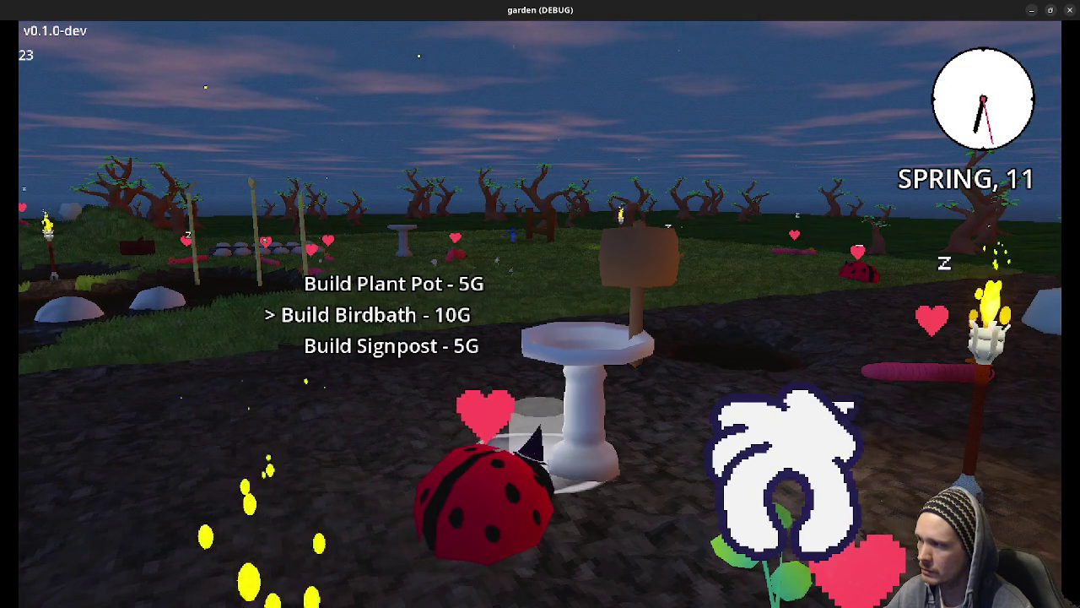
scroll(540, 304, down, 3)
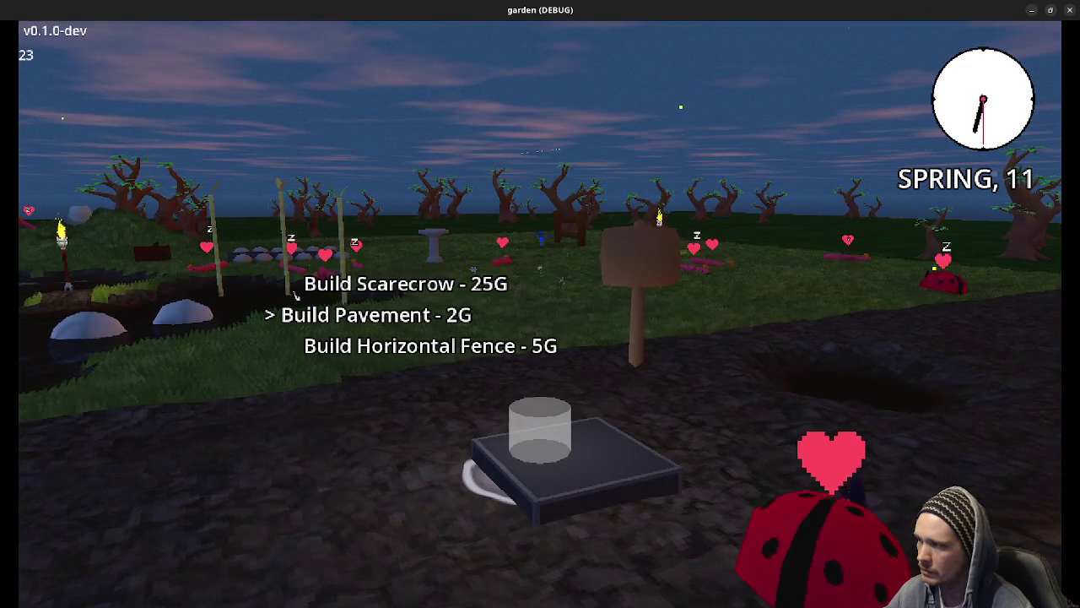
scroll(540, 304, down, 2)
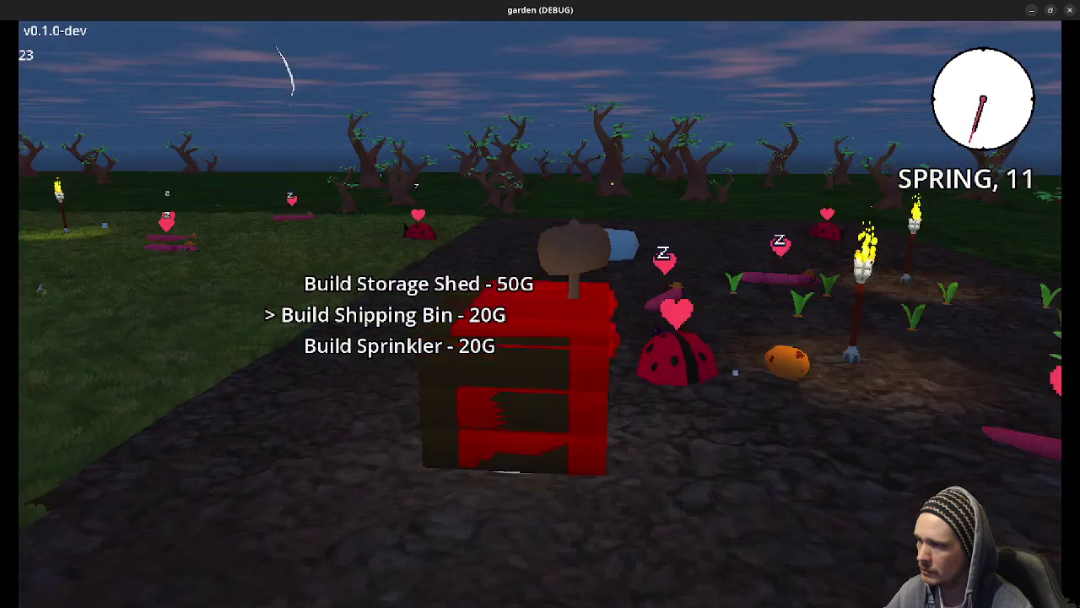
- Place the 20G shipping bin in the dirt patch, then move around the potato plants
click(540, 304)
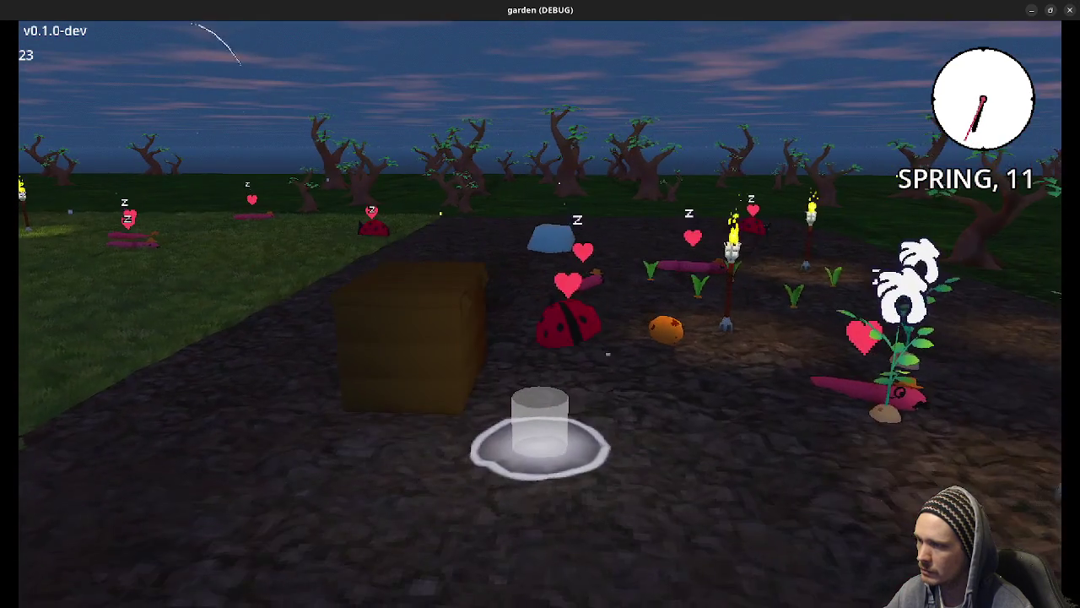
key(w)
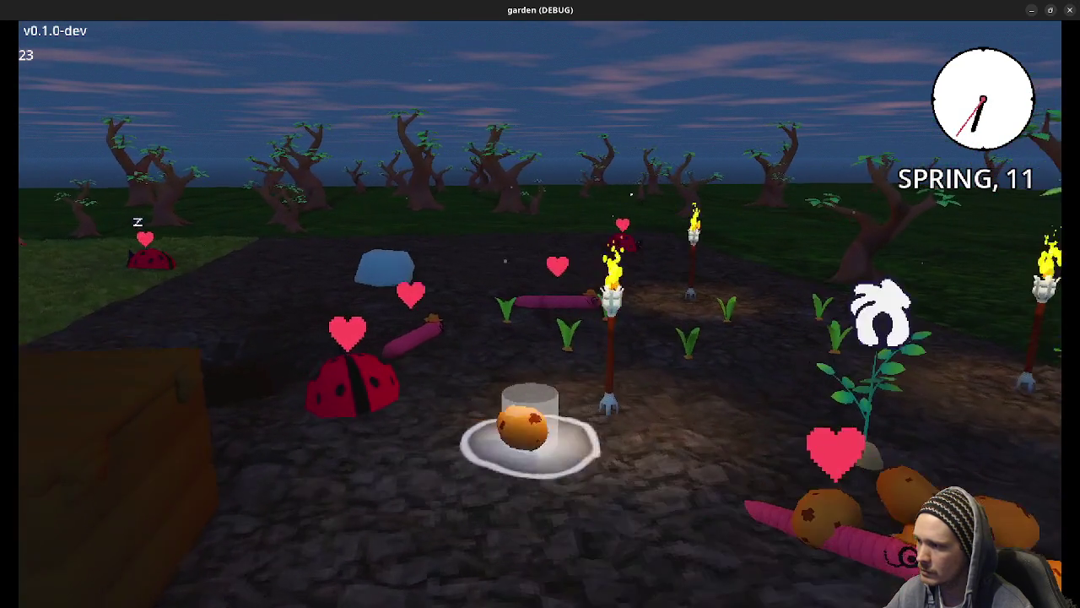
key(w)
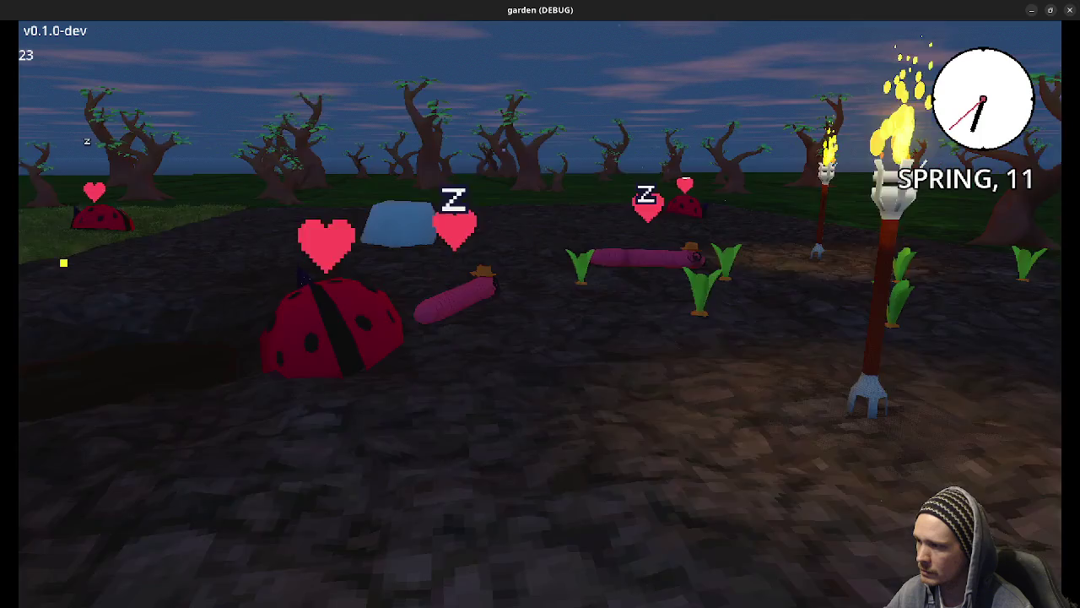
key(w)
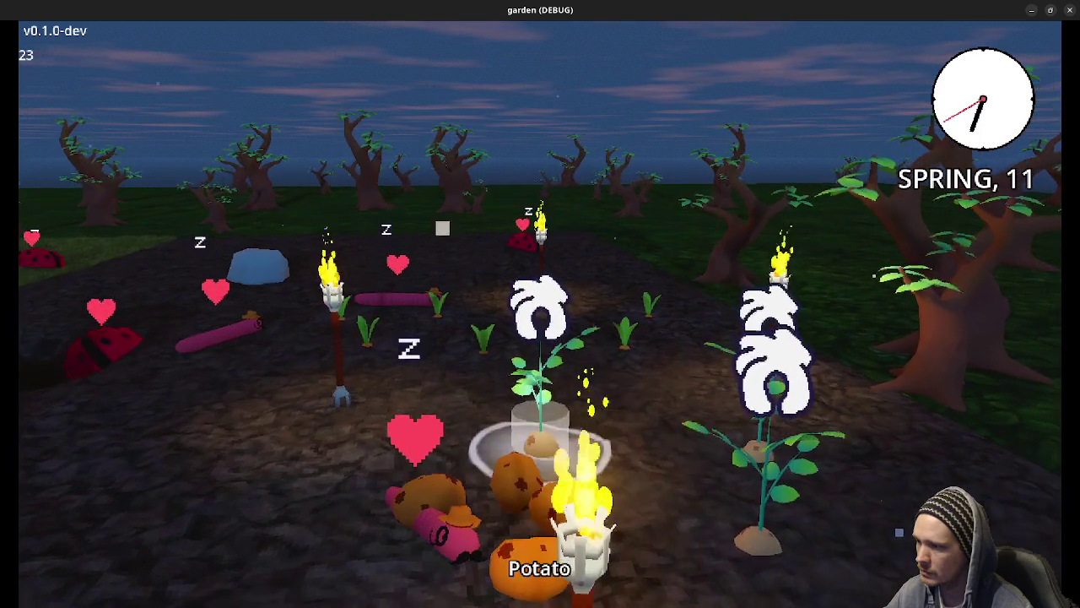
key(s)
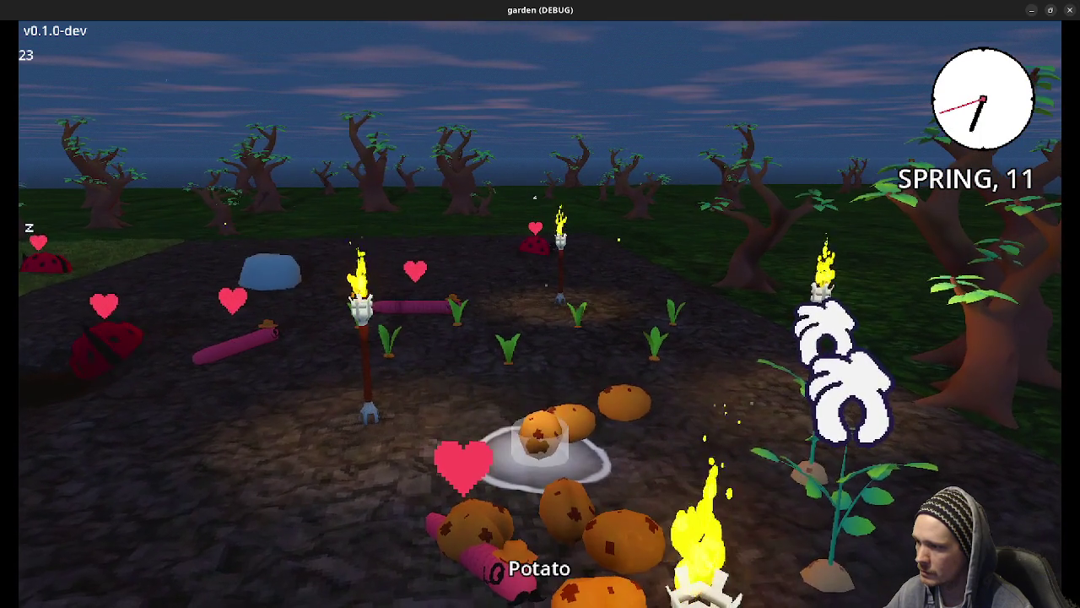
key(s)
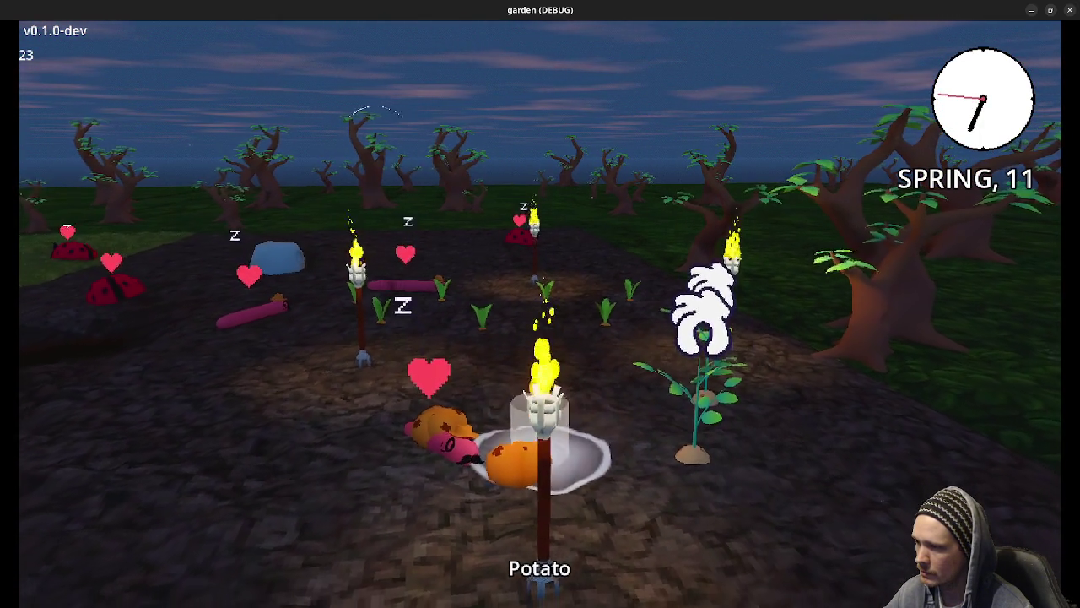
- Move around the potato plant and jar, orbiting the camera until the pond comes into view
key(d)
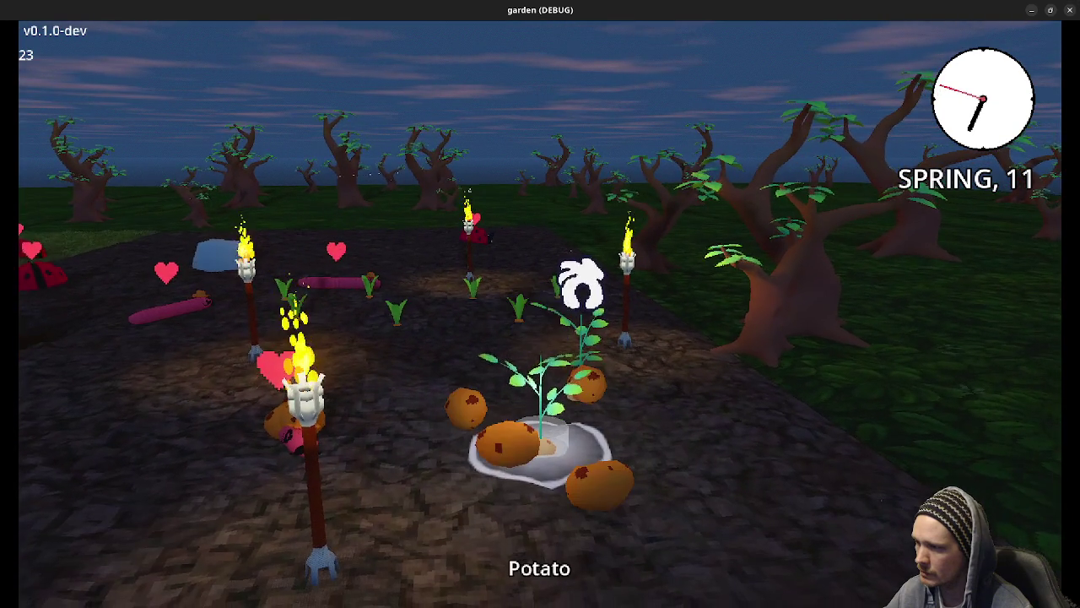
key(s)
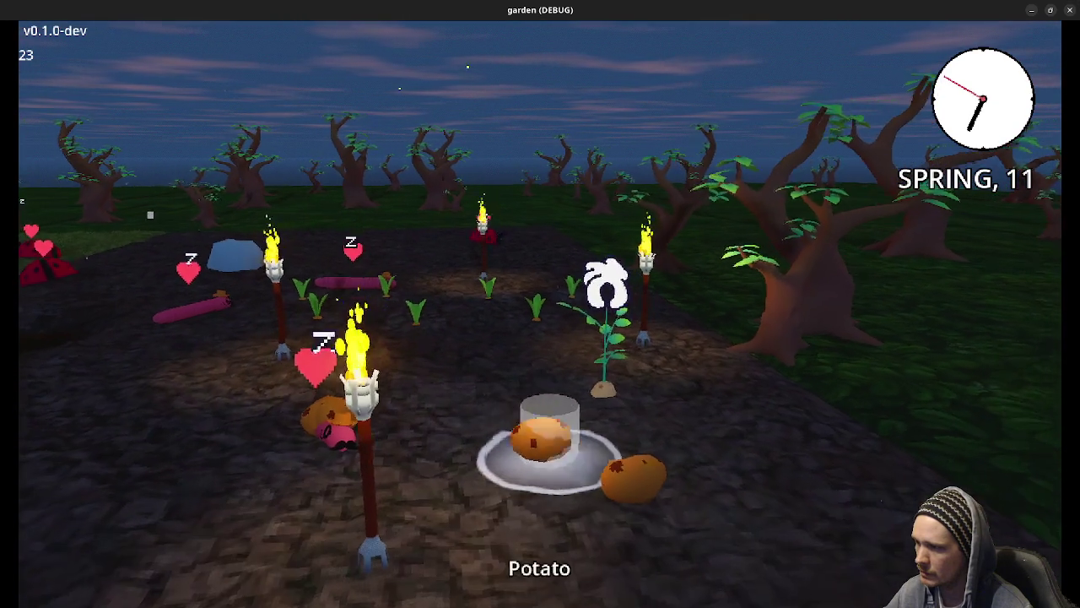
key(d)
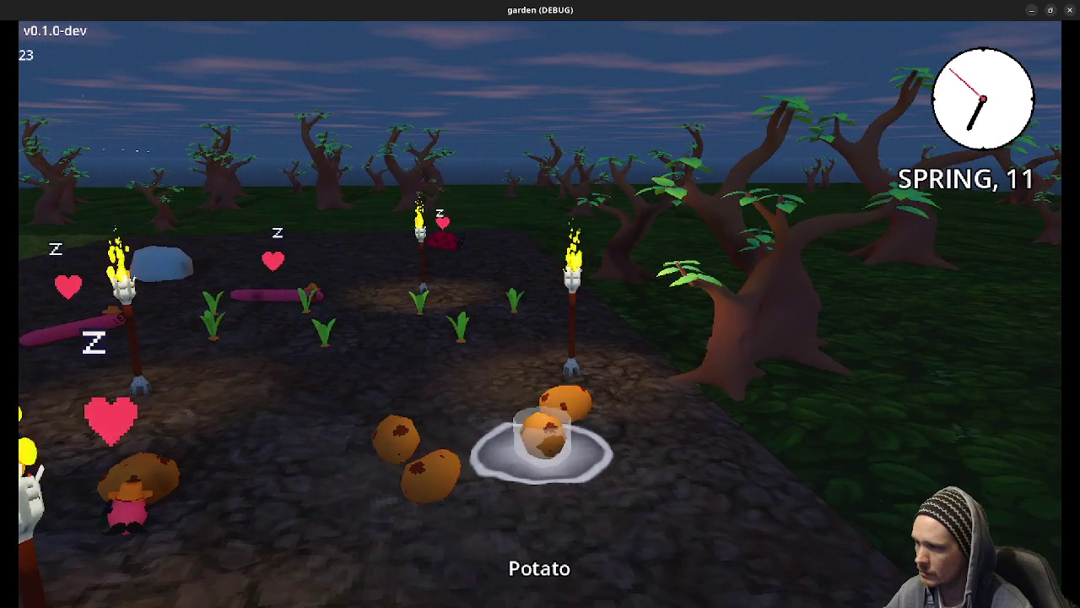
key(a)
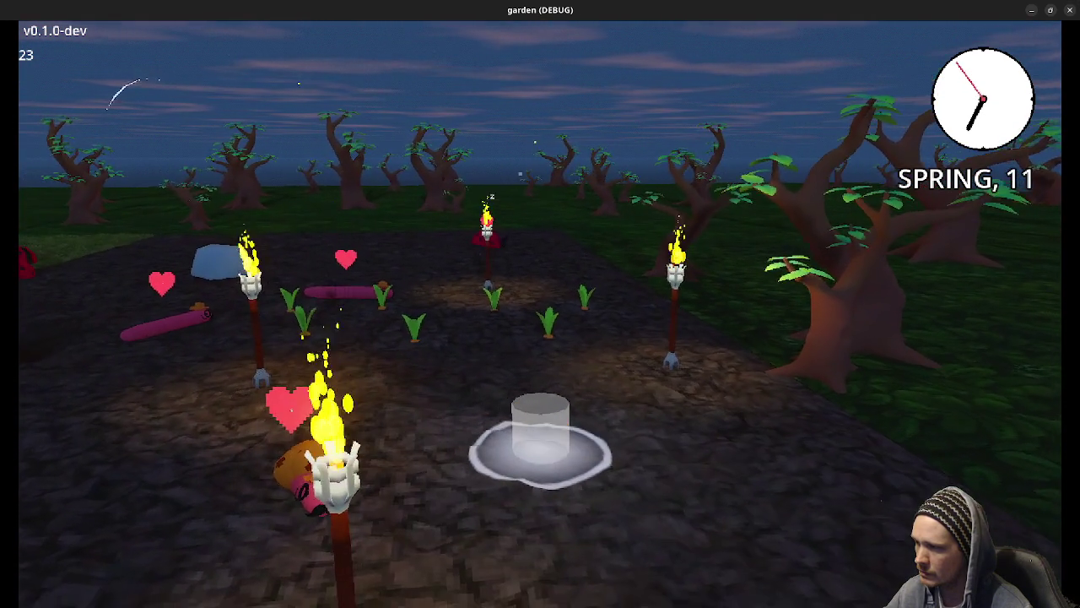
key(a)
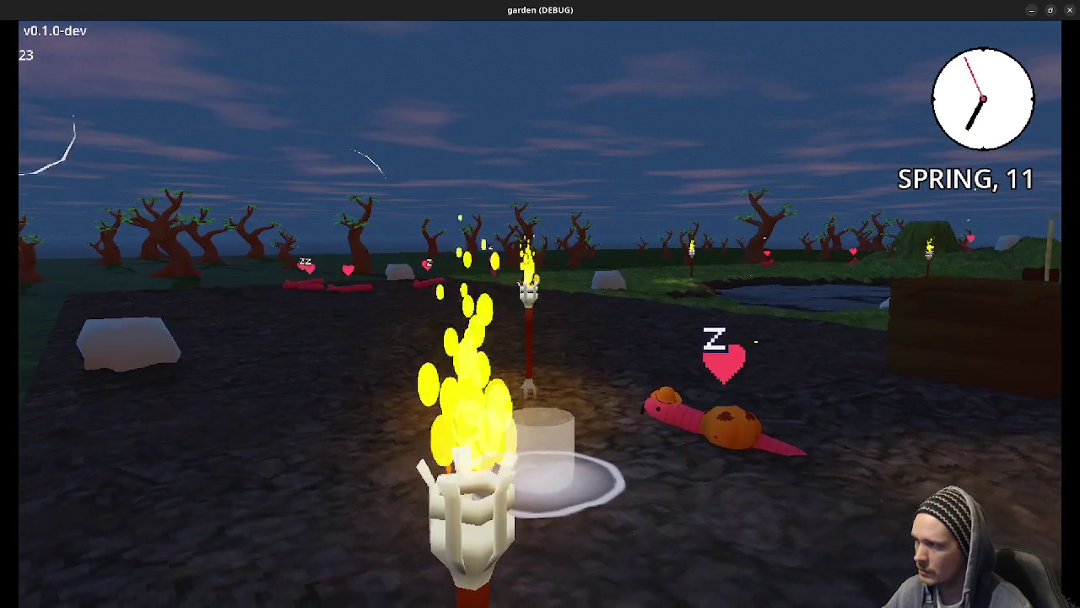
key(a)
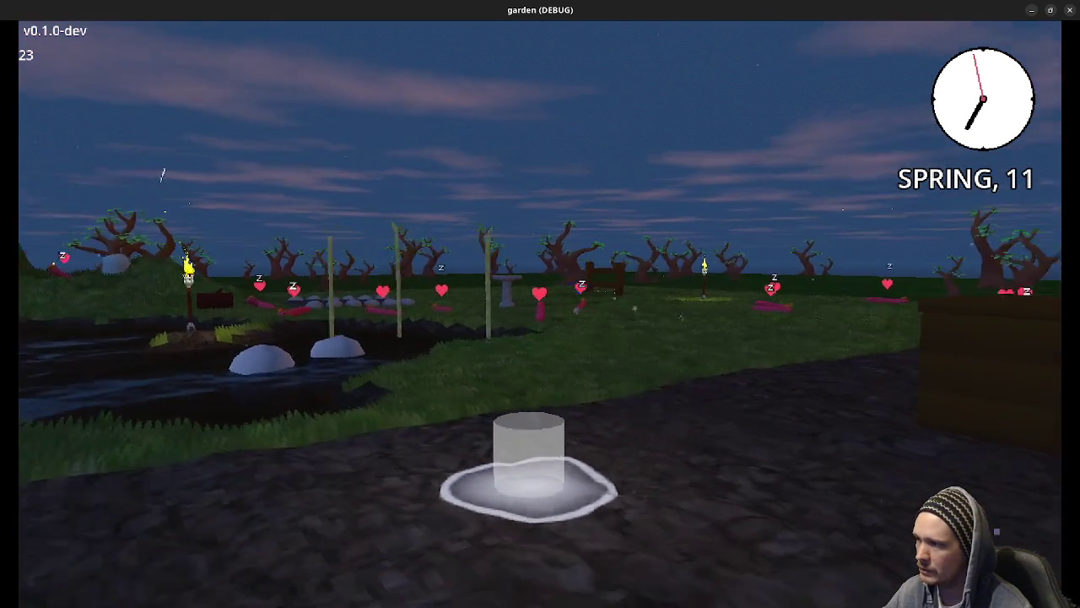
- Pause the garden game and quit it from the Garden Sim main menu
key(a)
key(Escape)
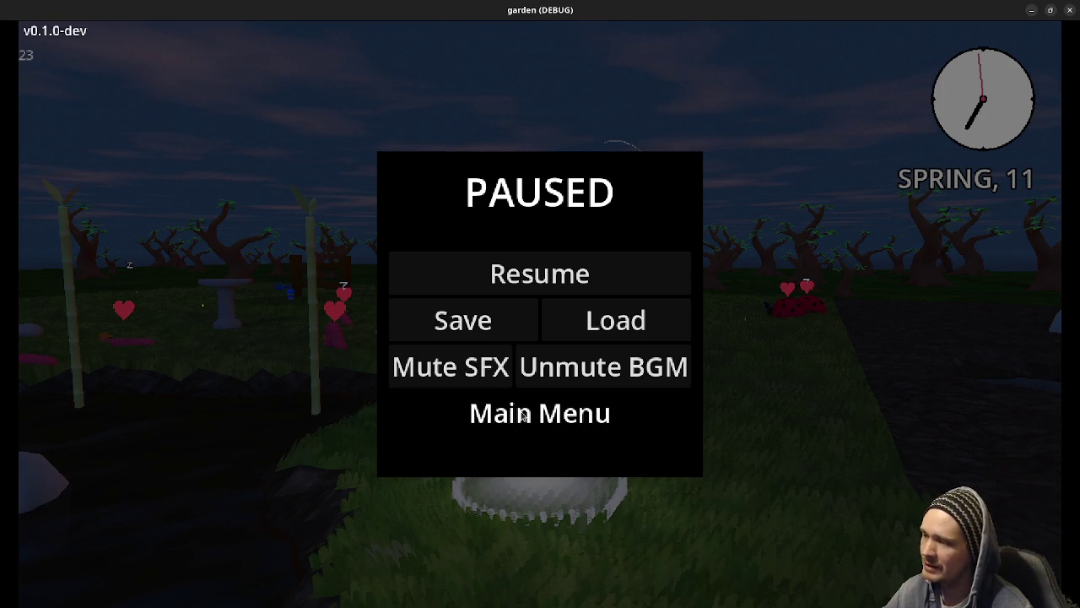
click(521, 415)
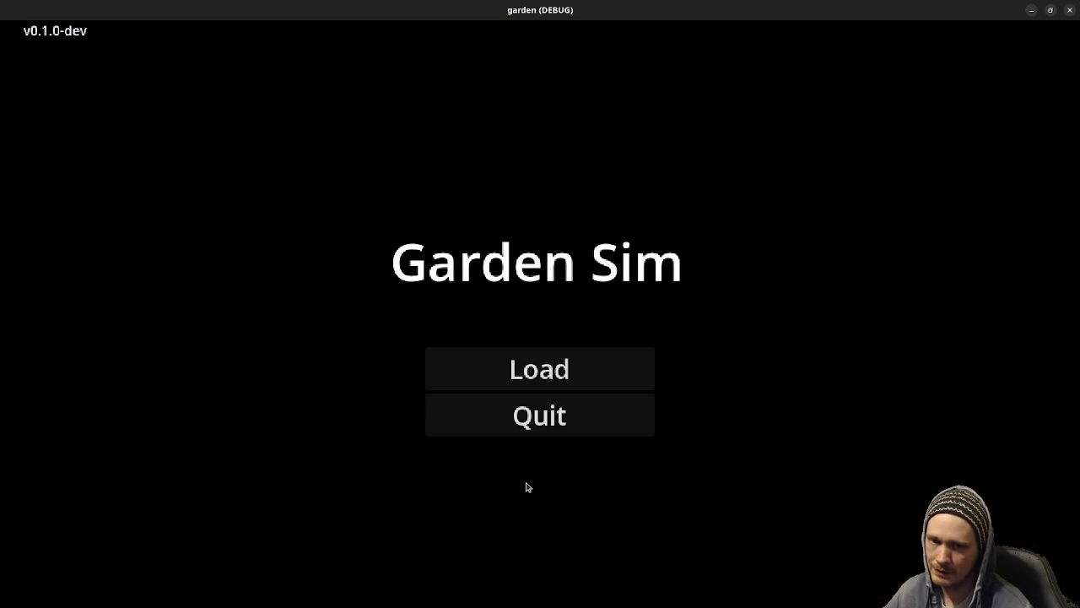
click(539, 423)
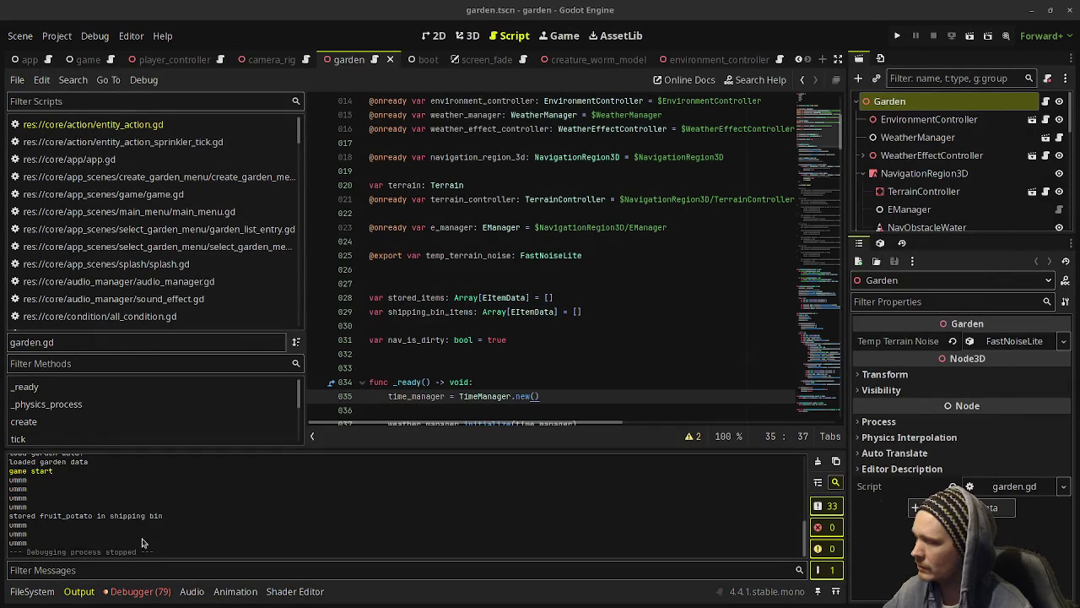
- Scroll the debugger's Errors list down to the 'NavigationMesh is already baking' errors at garden.gd:179
click(155, 596)
scroll(200, 519, down, 5)
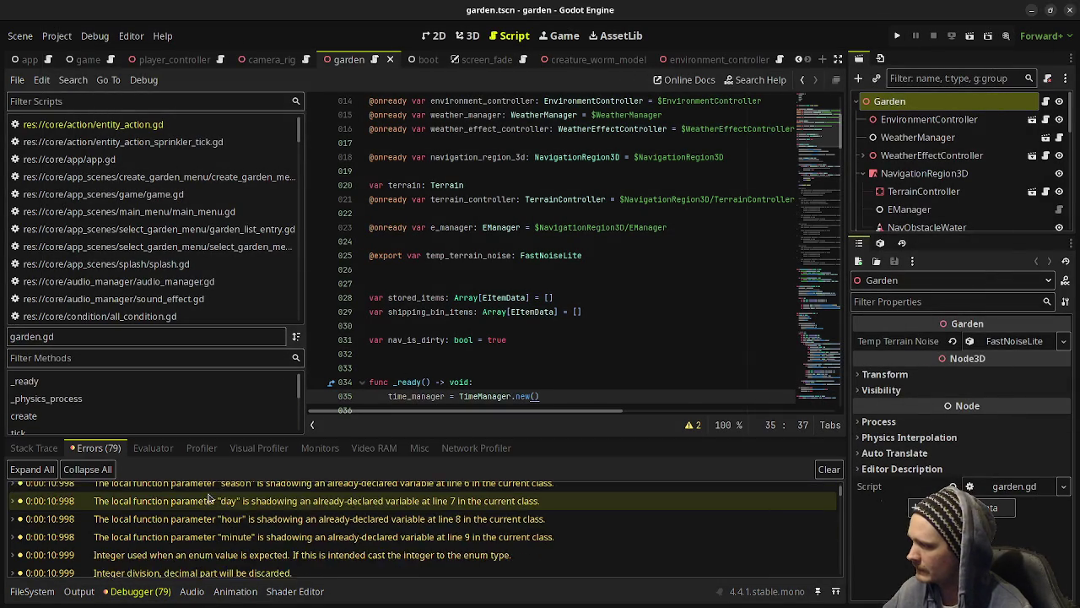
scroll(200, 519, down, 10)
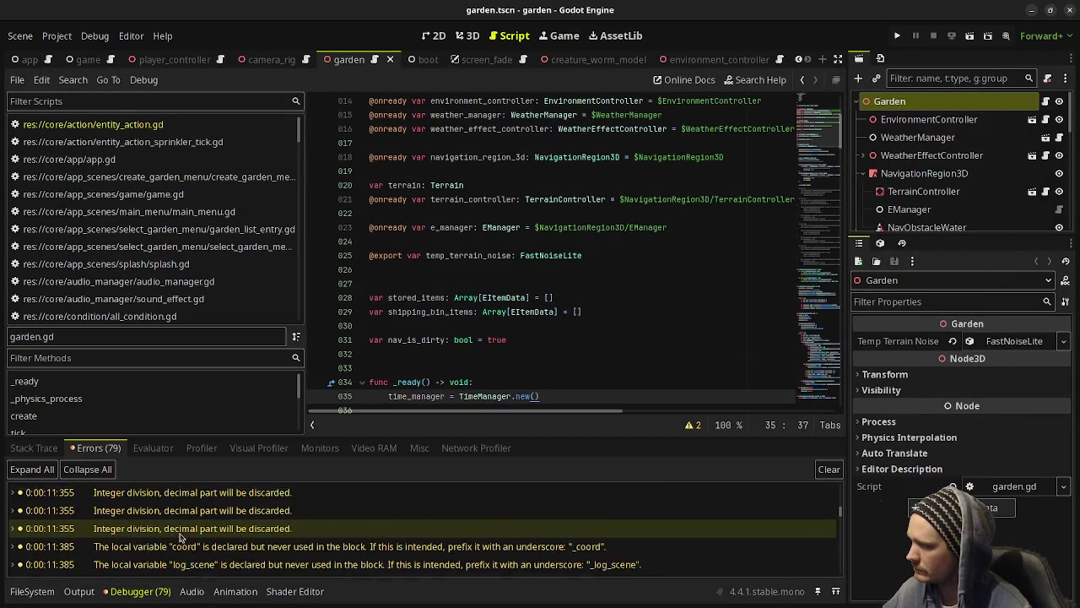
scroll(163, 533, down, 12)
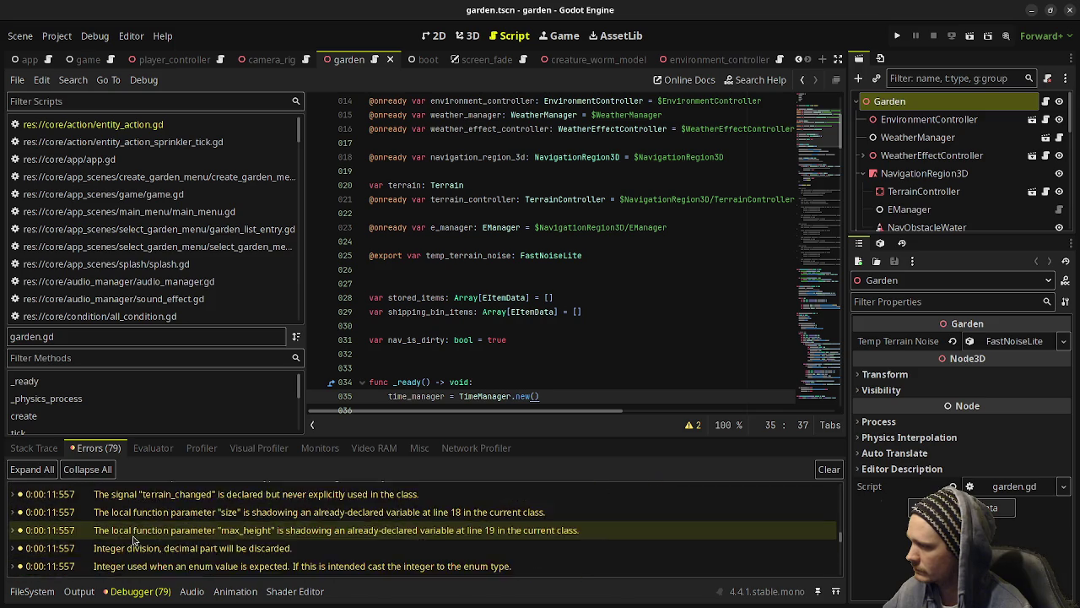
scroll(137, 544, down, 15)
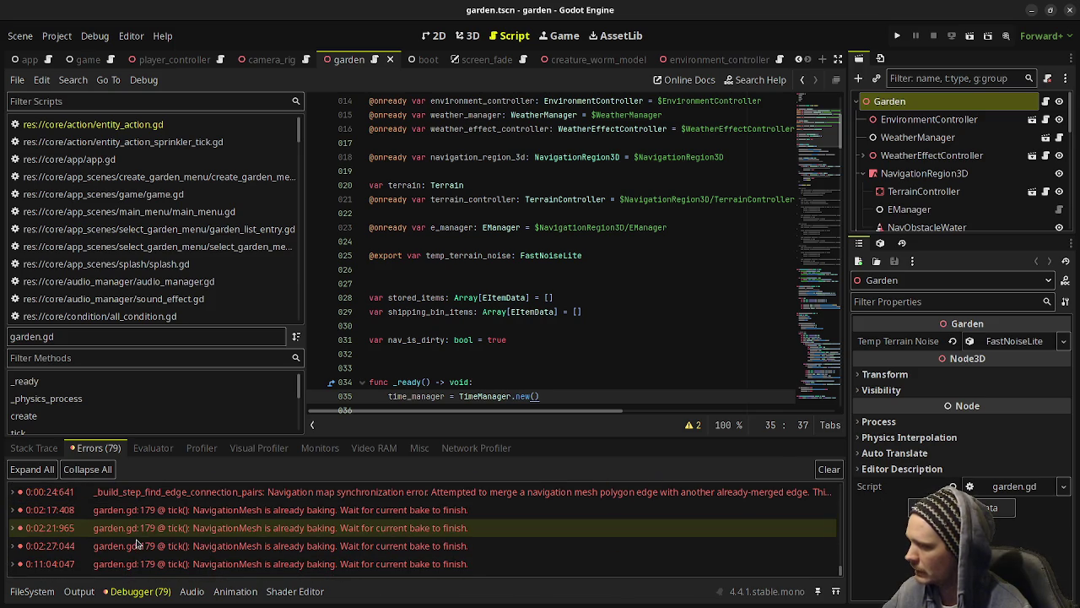
scroll(137, 544, up, 1)
scroll(137, 545, down, 1)
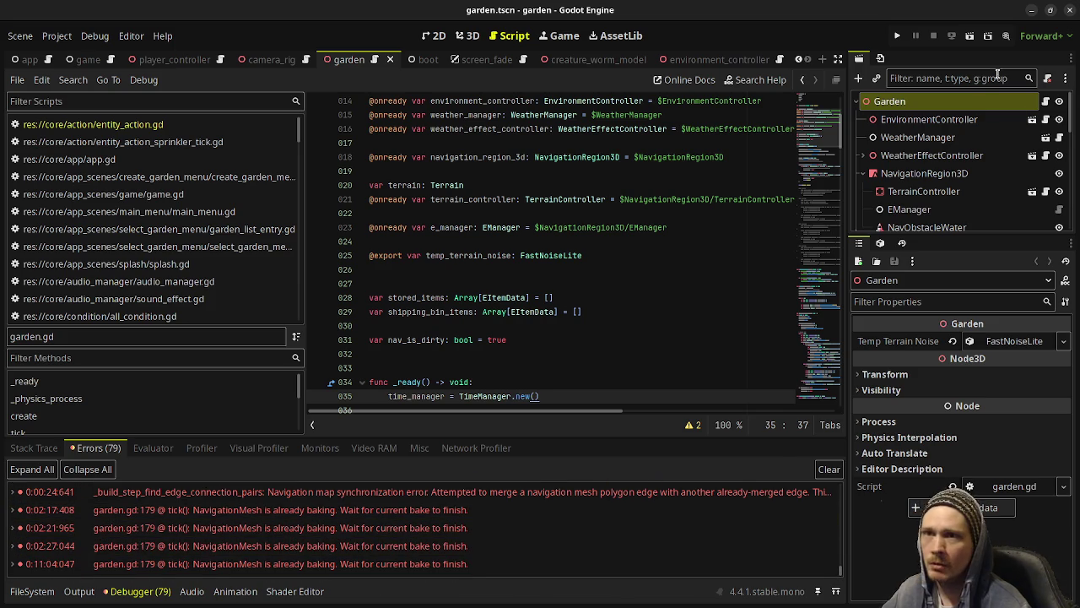
click(1069, 10)
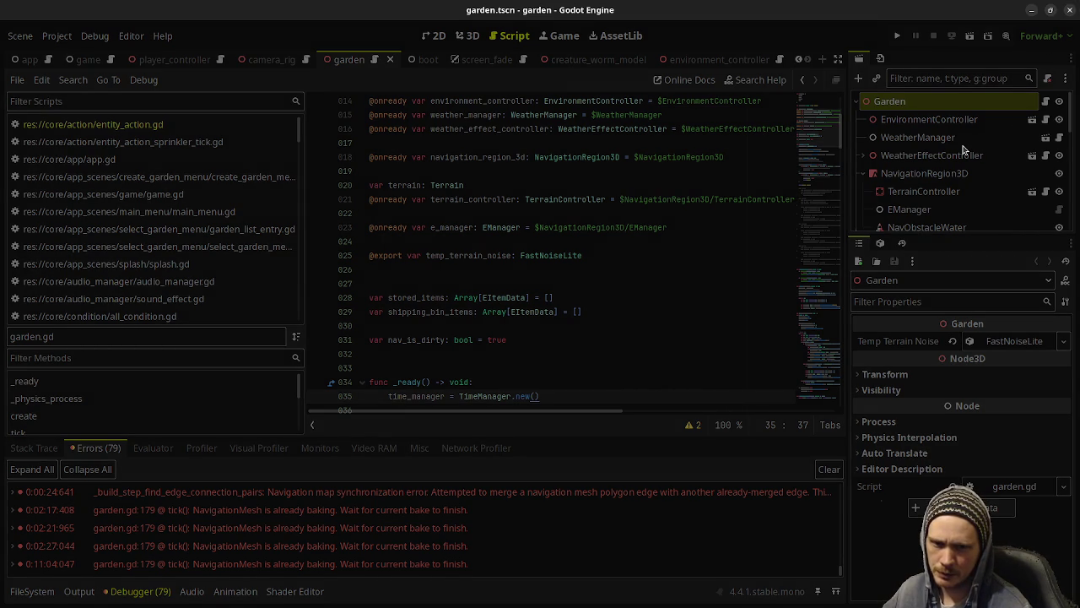
- Switch to stream_notes.txt in the text editor and save it
key(alt+Tab)
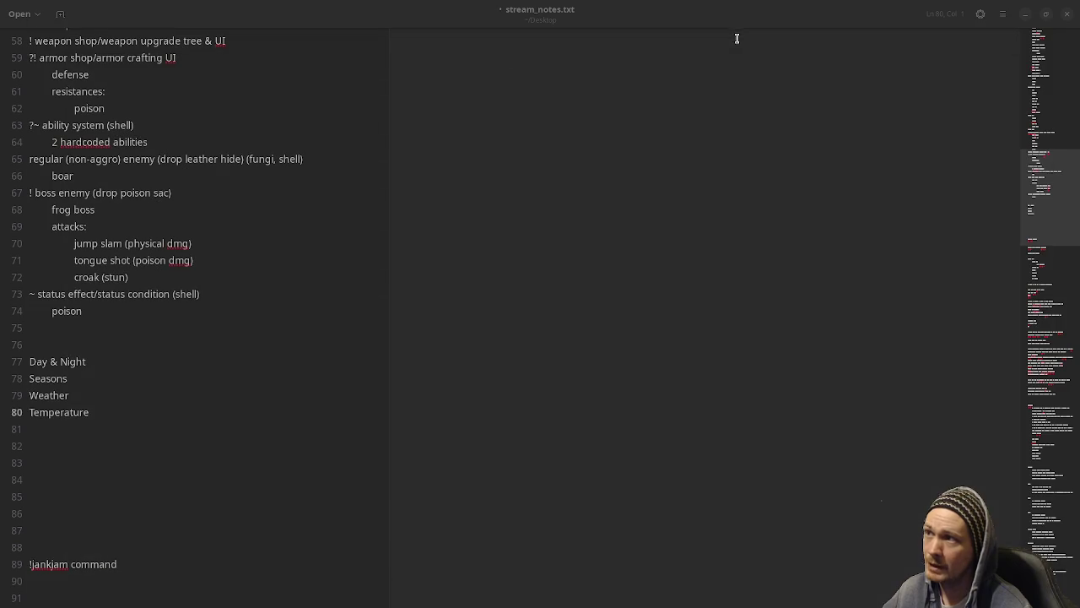
click(441, 177)
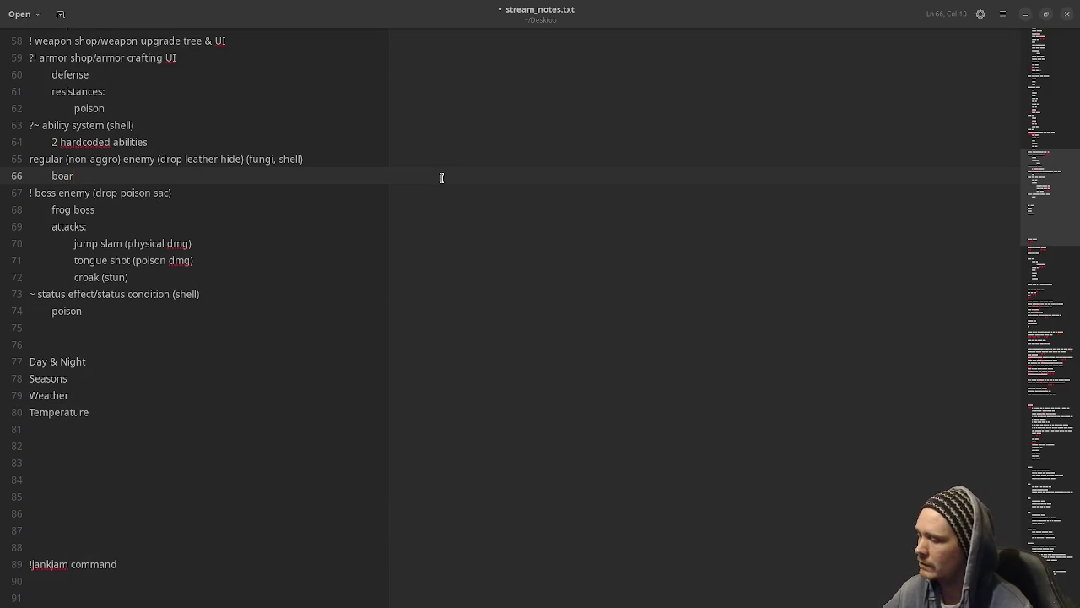
key(ctrl+s)
- Add Sound on the empty line below Temperature, with Vision on the next line
click(94, 427)
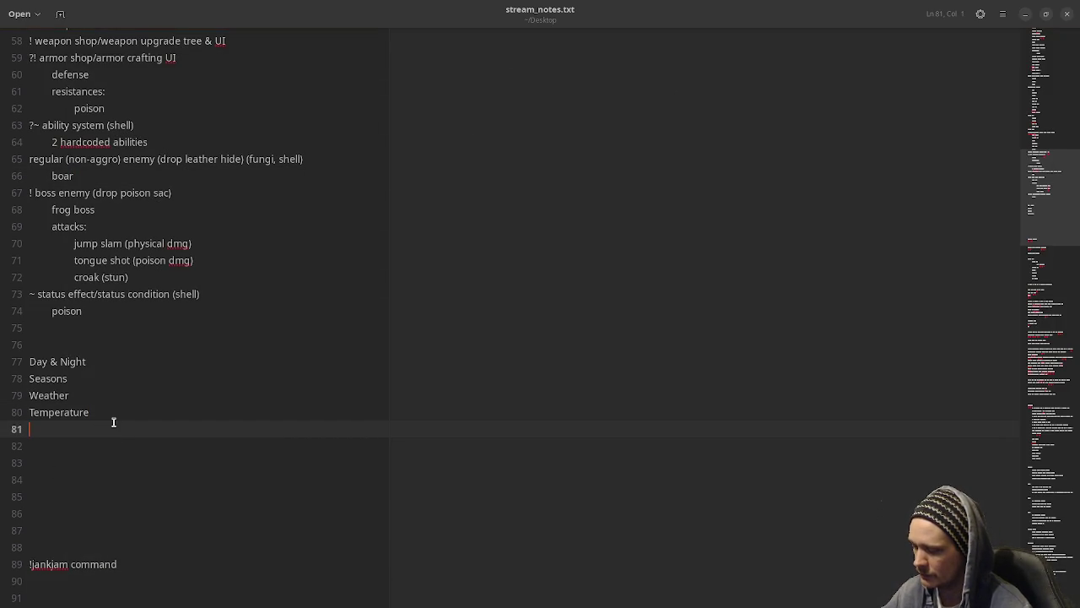
text(Sound d)
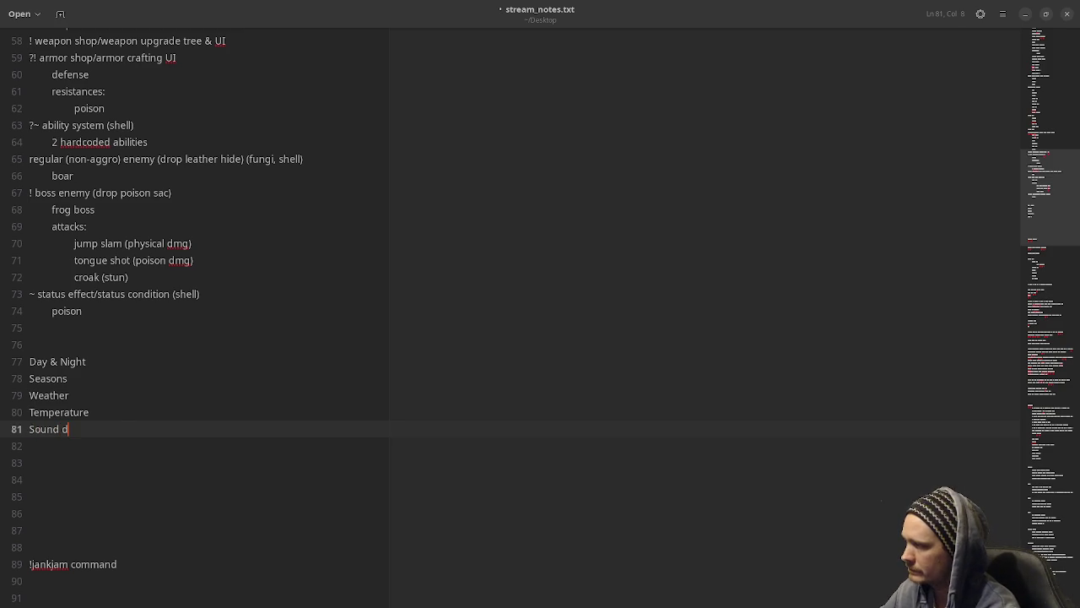
key(BackSpace)
key(BackSpace)
key(BackSpace)
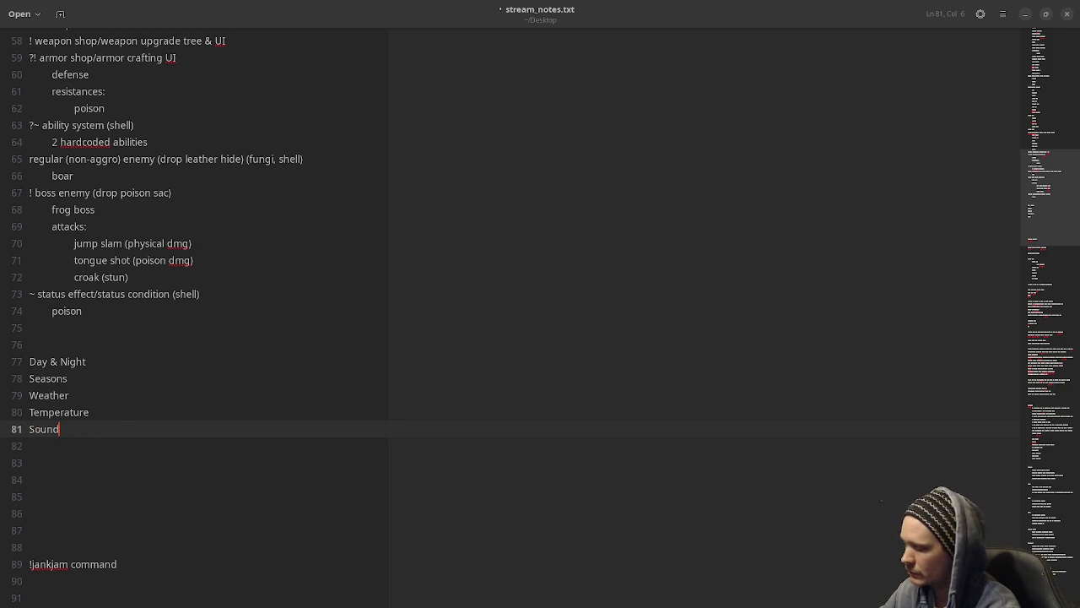
key(Return)
text(Vision)
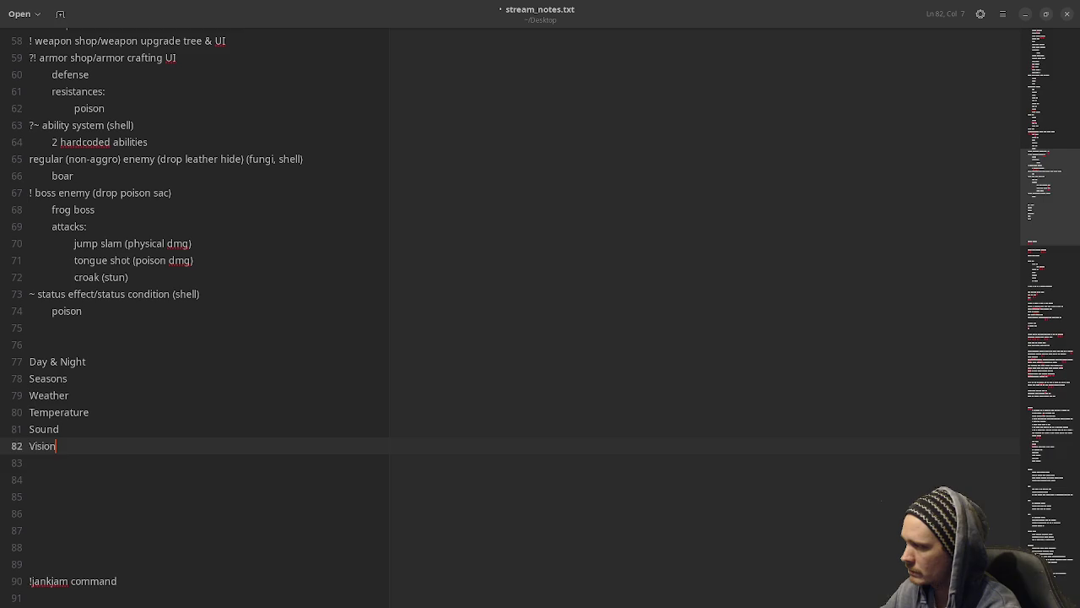
key(Return)
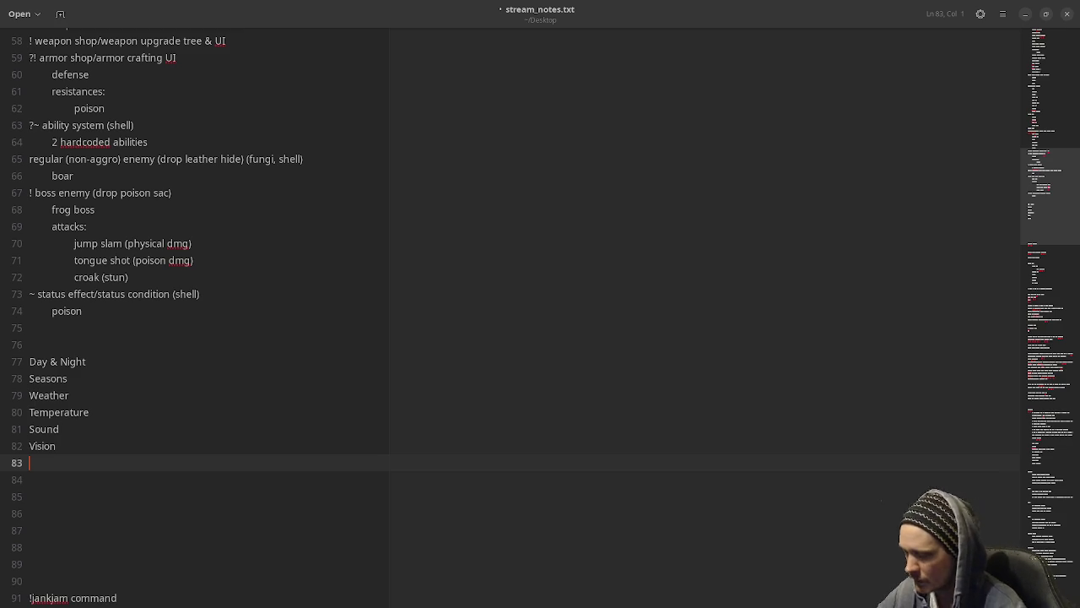
- Add 'Wetness' and 'Injury ???' as the next two feature entries below Vision
text(Wetness)
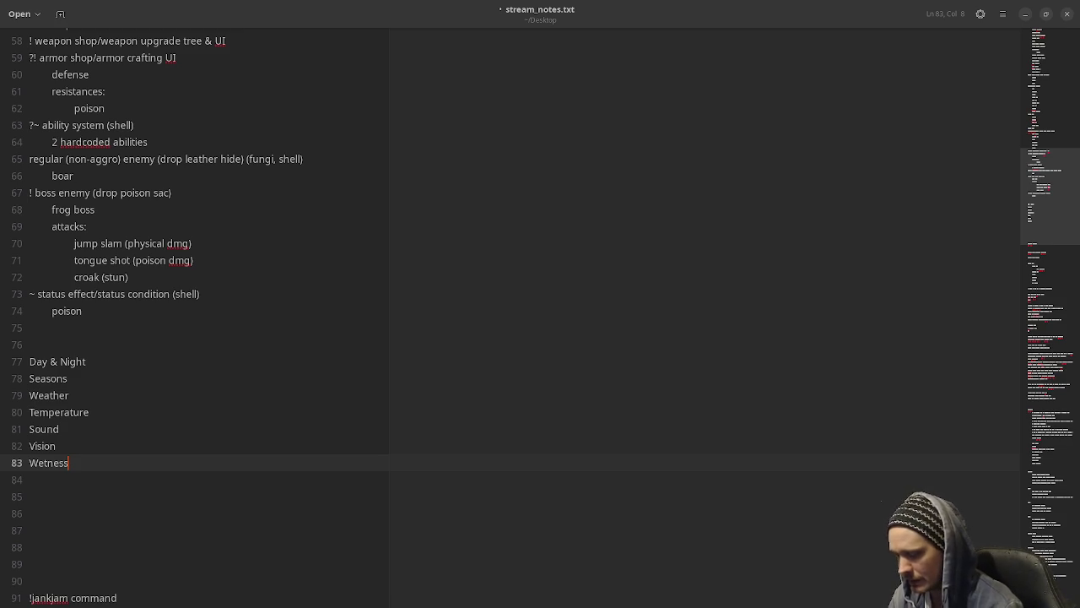
key(Return)
text(Injury)
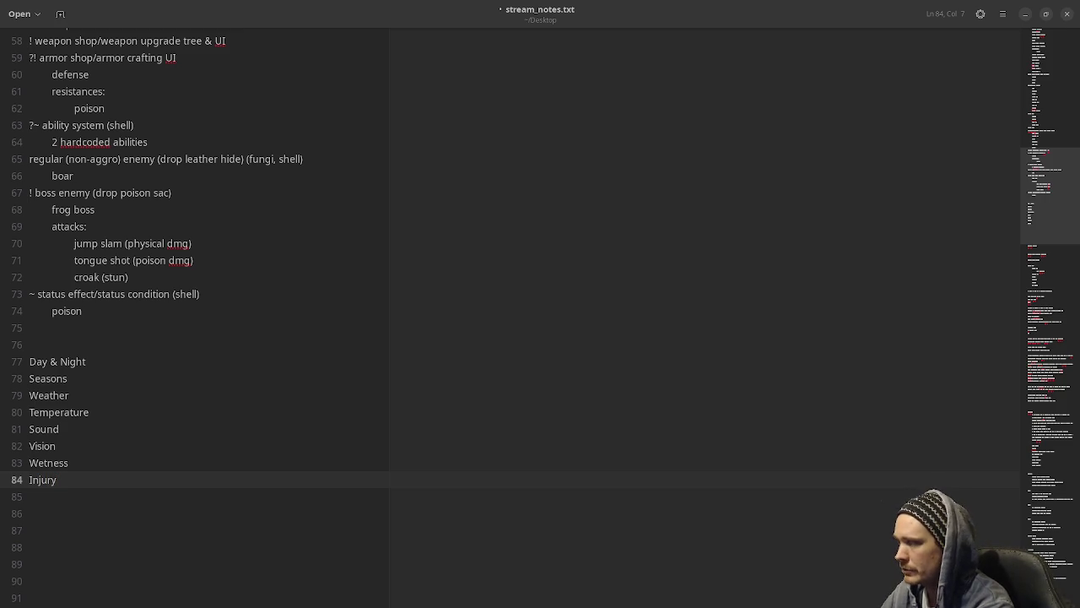
text( ???)
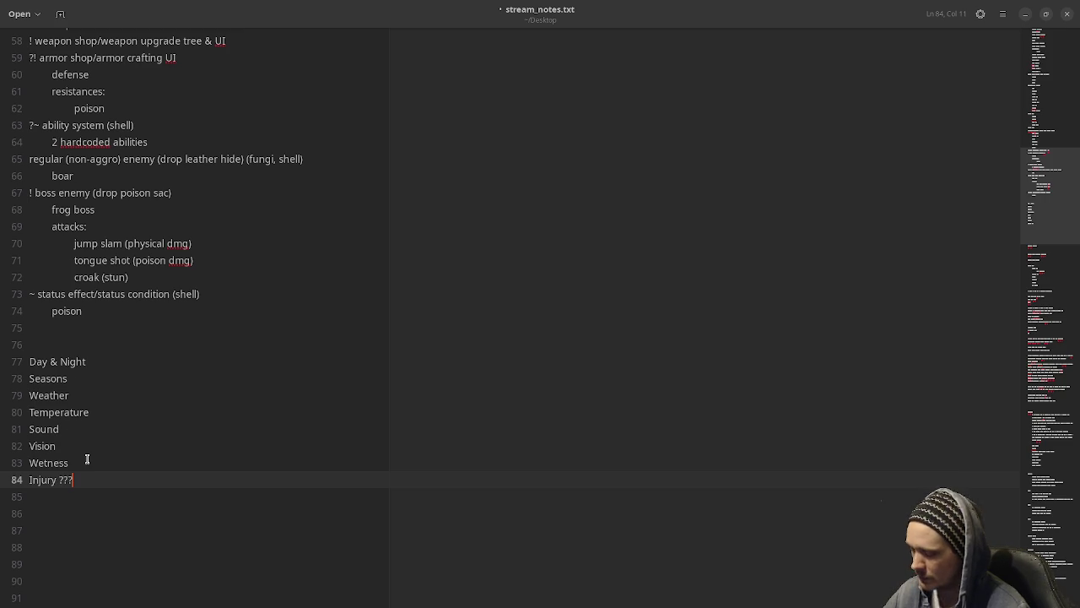
click(189, 543)
click(159, 498)
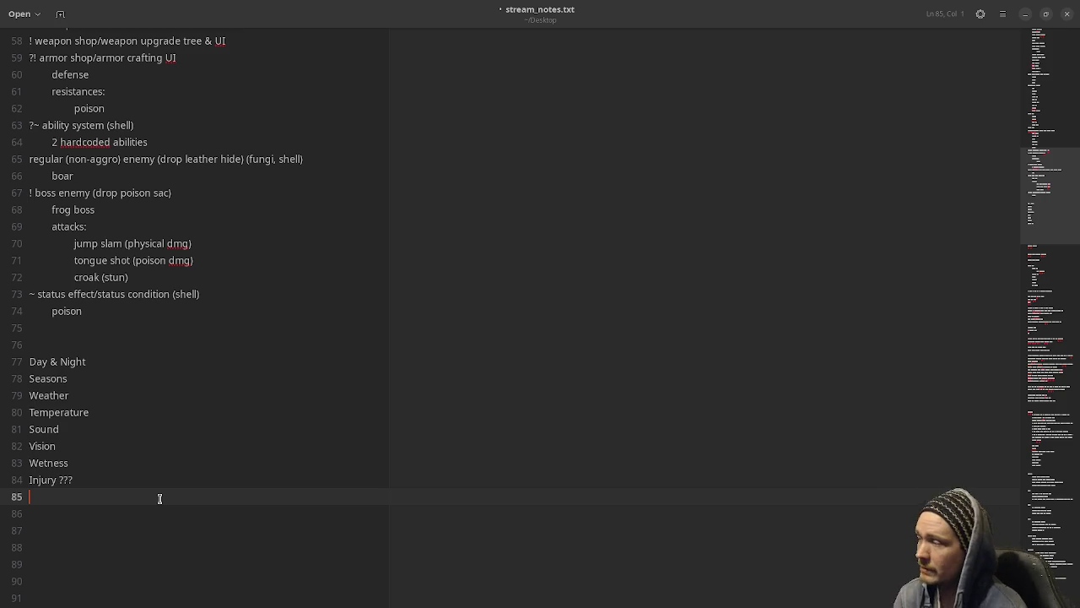
- Save stream_notes.txt with the eight-topic list ending in Injury ???
click(210, 451)
key(ctrl+s)
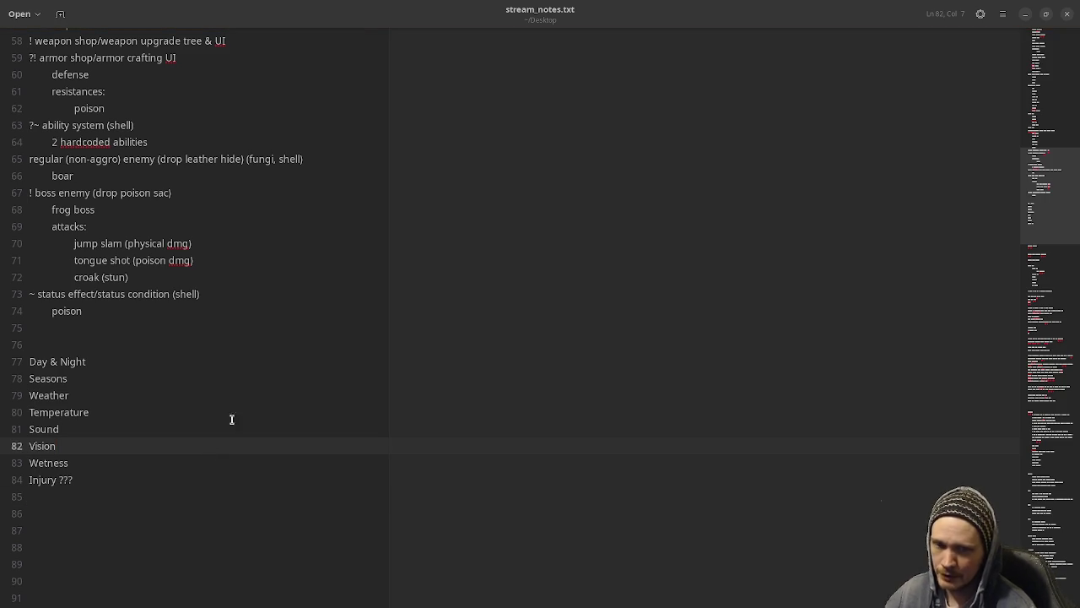
- Minimize the notes, close Godot, and quit Aseprite without saving the sketch
click(1027, 15)
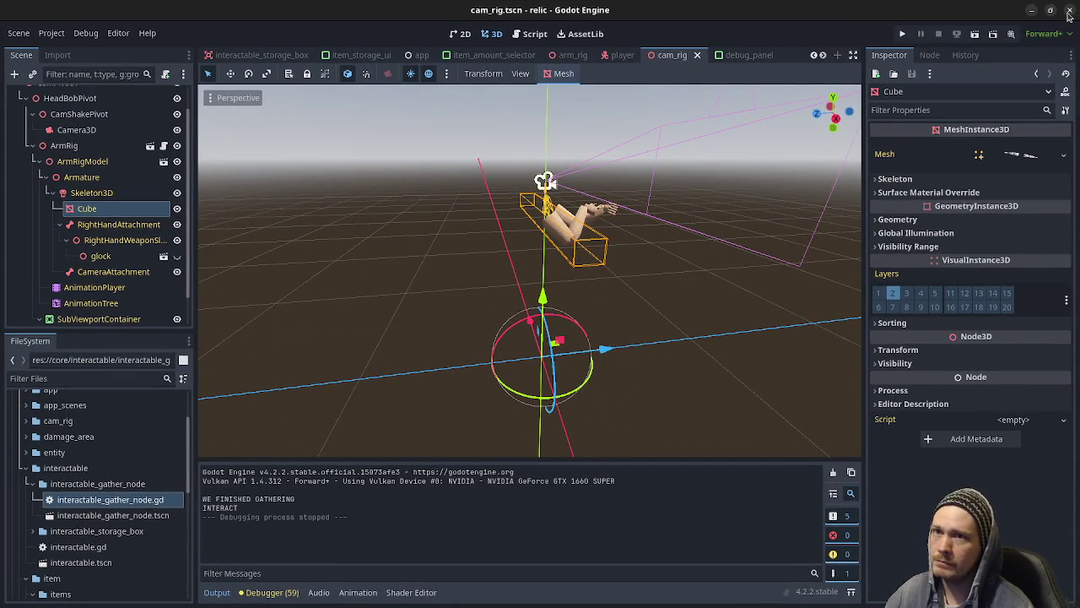
click(1071, 12)
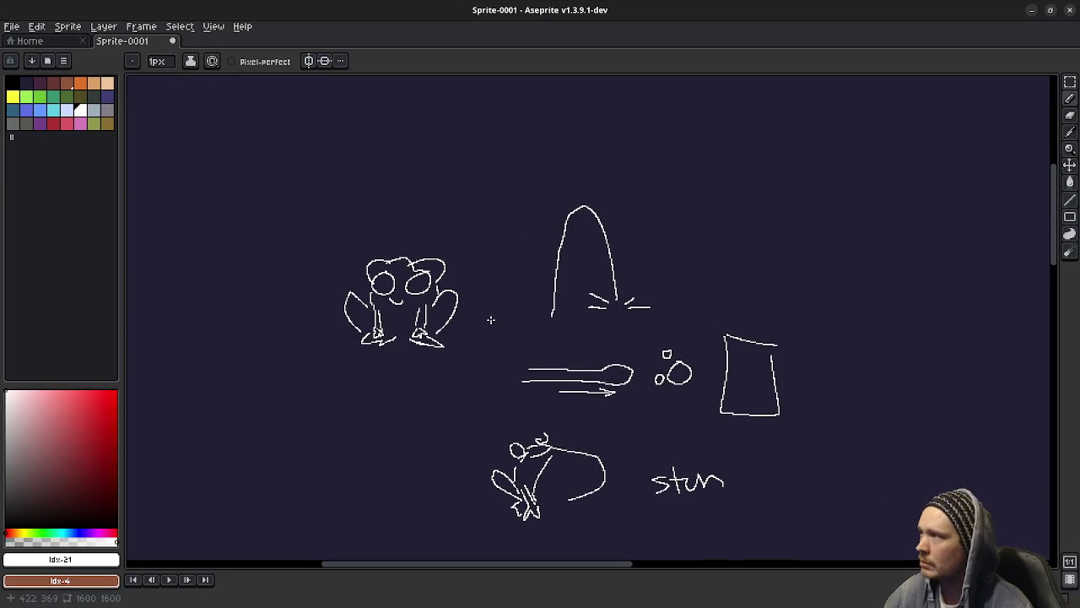
click(1070, 10)
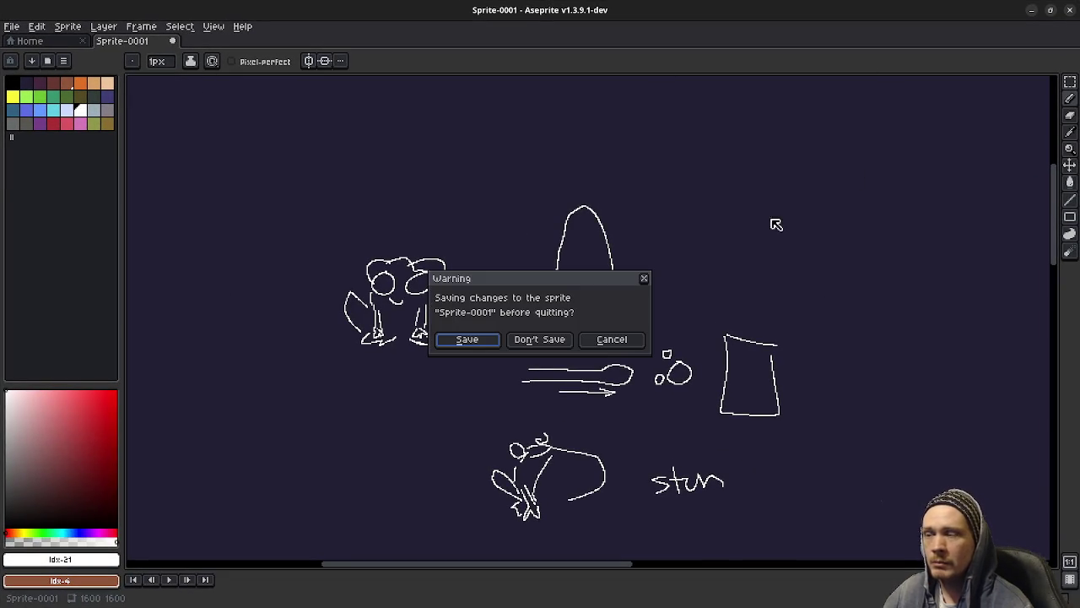
click(519, 340)
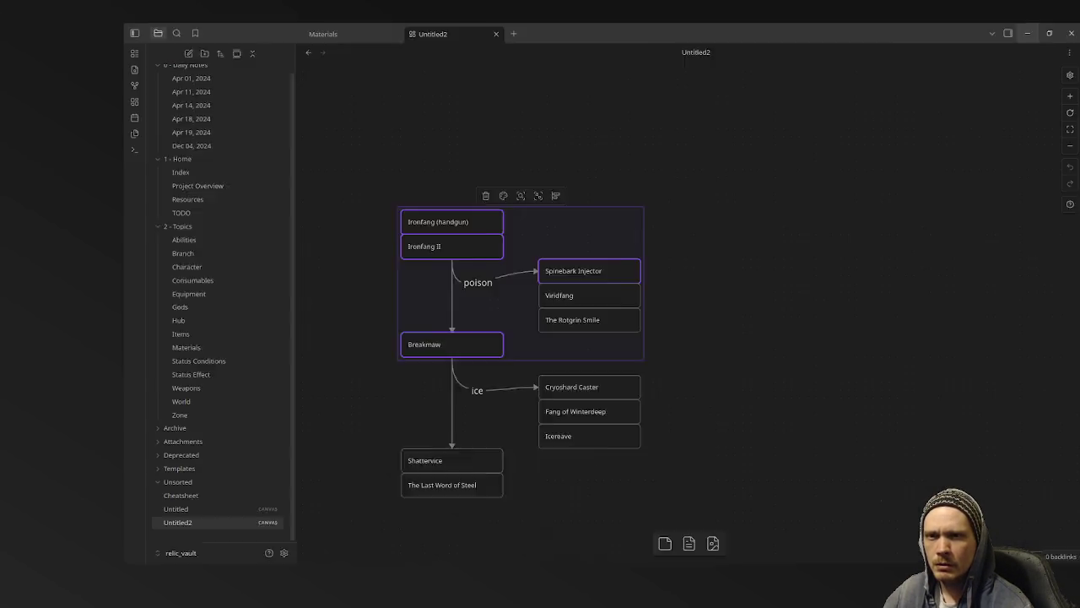
- Deselect the group on the weapons canvas and close Obsidian
click(788, 276)
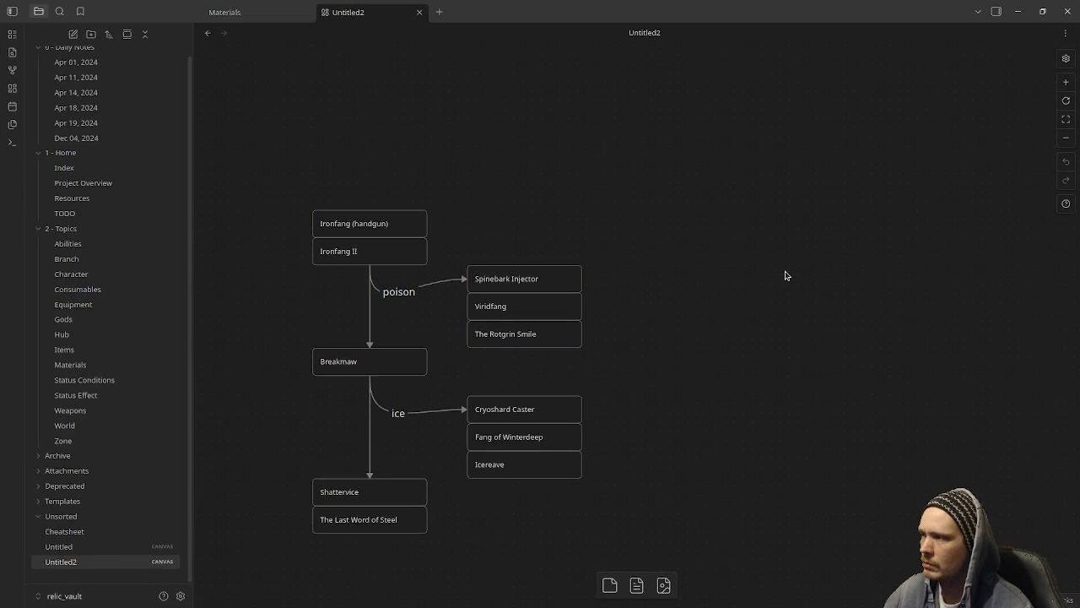
click(1067, 11)
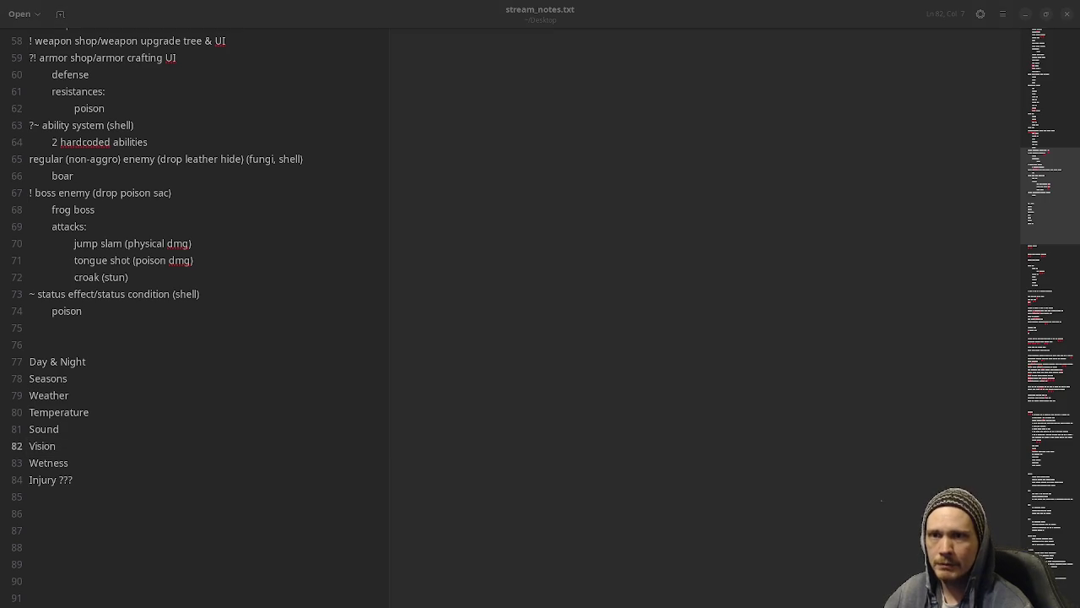
key(super)
key(super)
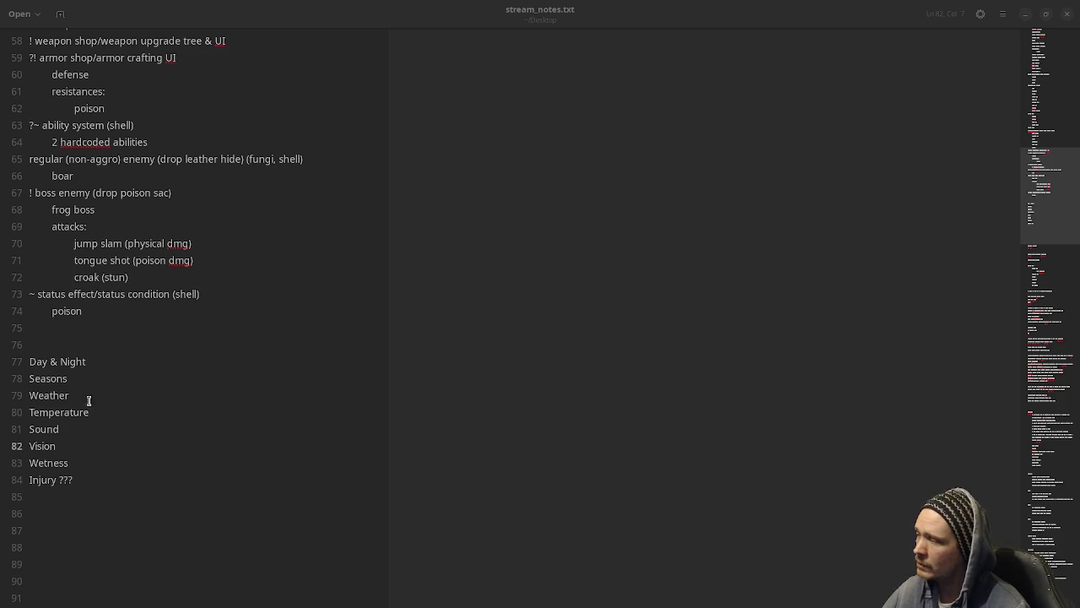
- Select the word Sound on line 81 of the feature list
drag(71, 428, 29, 431)
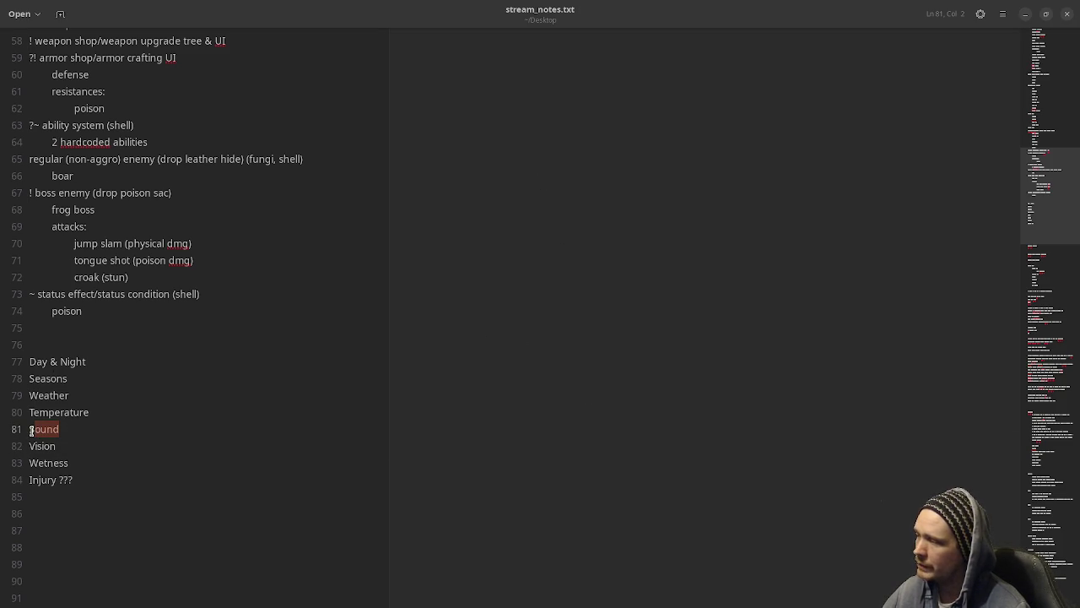